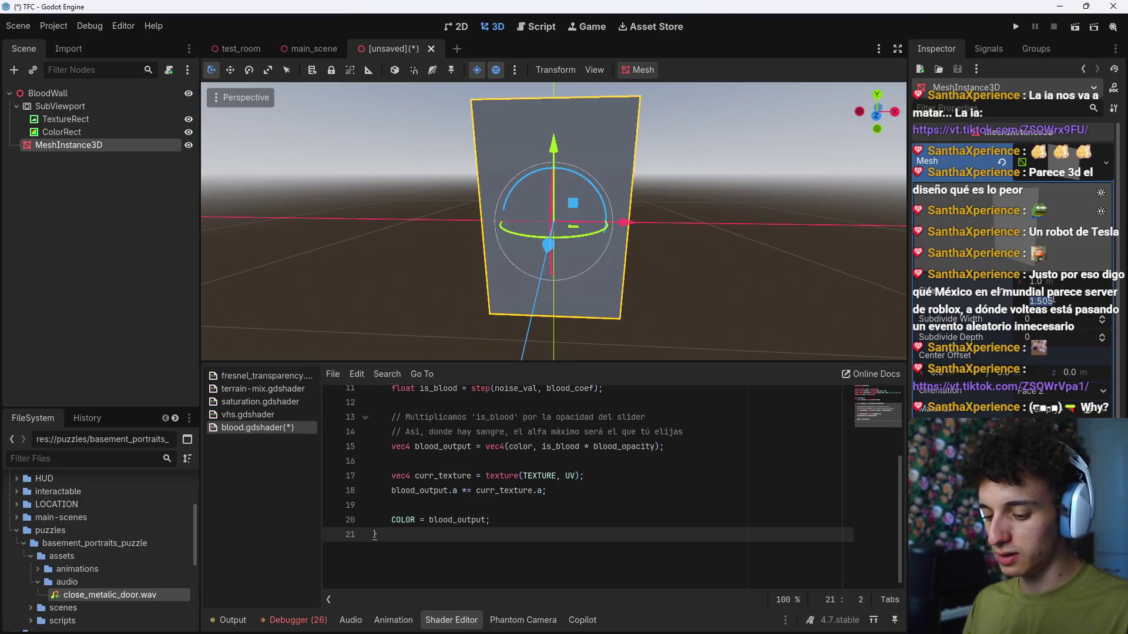
Step: Set the wall plane mesh Size Y to 1.6
text(1.6)
key(Return)
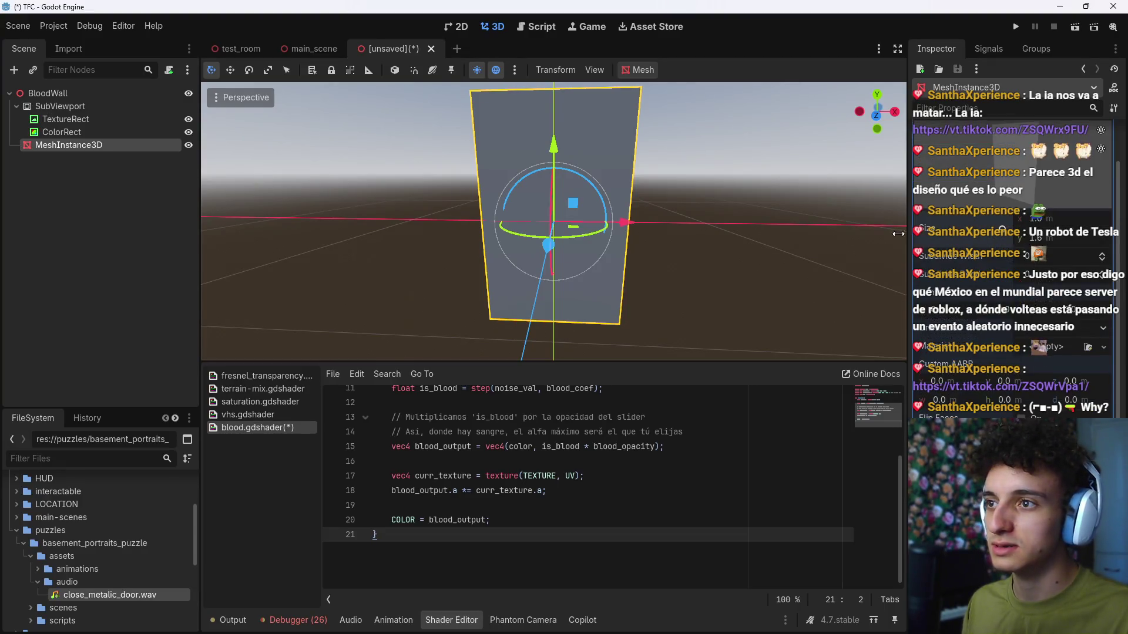
scroll(727, 227, down, 2)
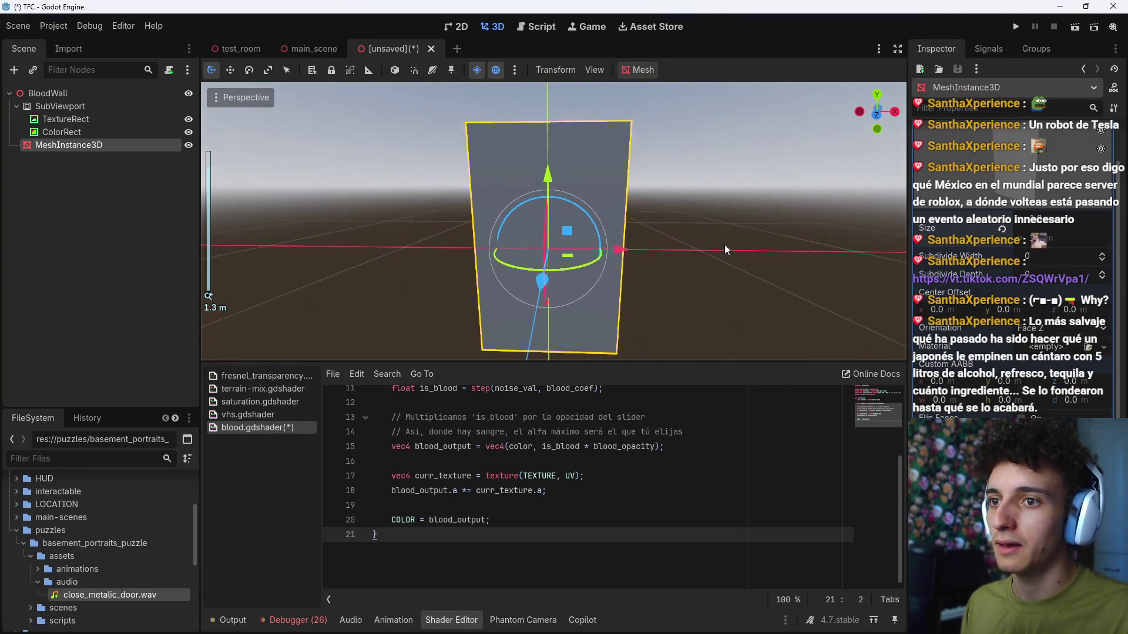
scroll(724, 241, down, 2)
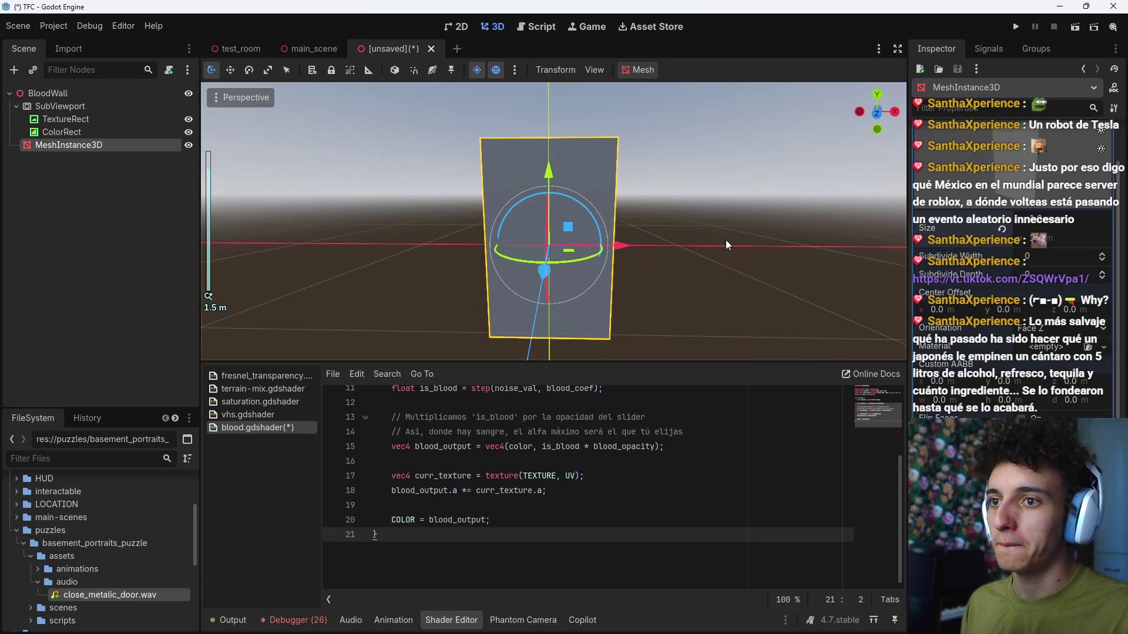
scroll(730, 246, down, 1)
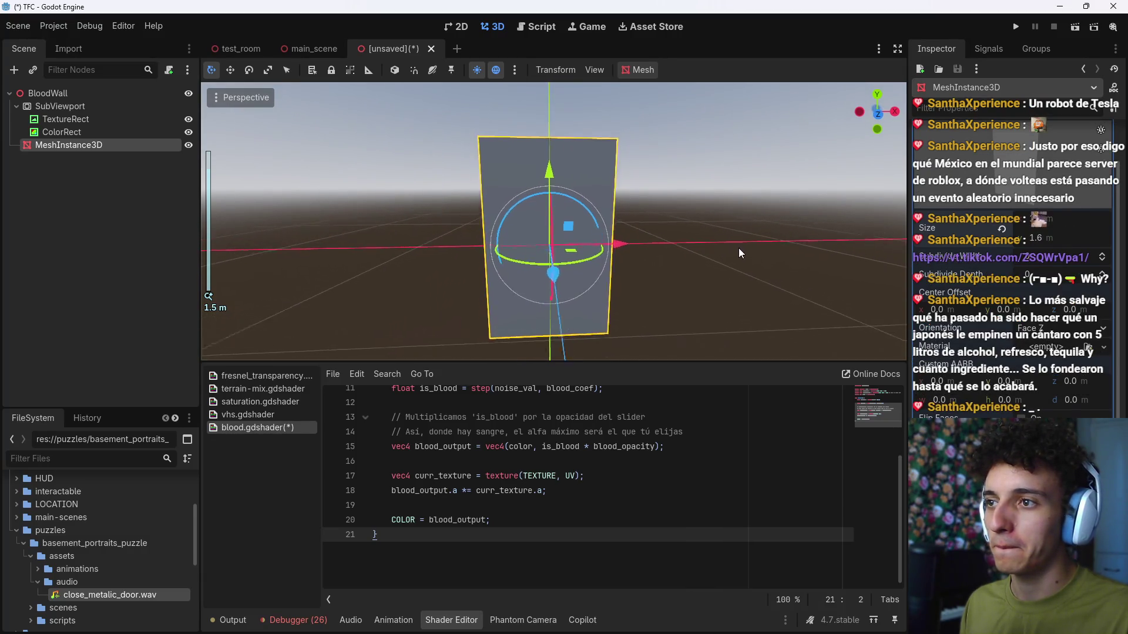
Step: Set the SubViewport size y to 512*1.6, then cancel the save prompt
click(71, 106)
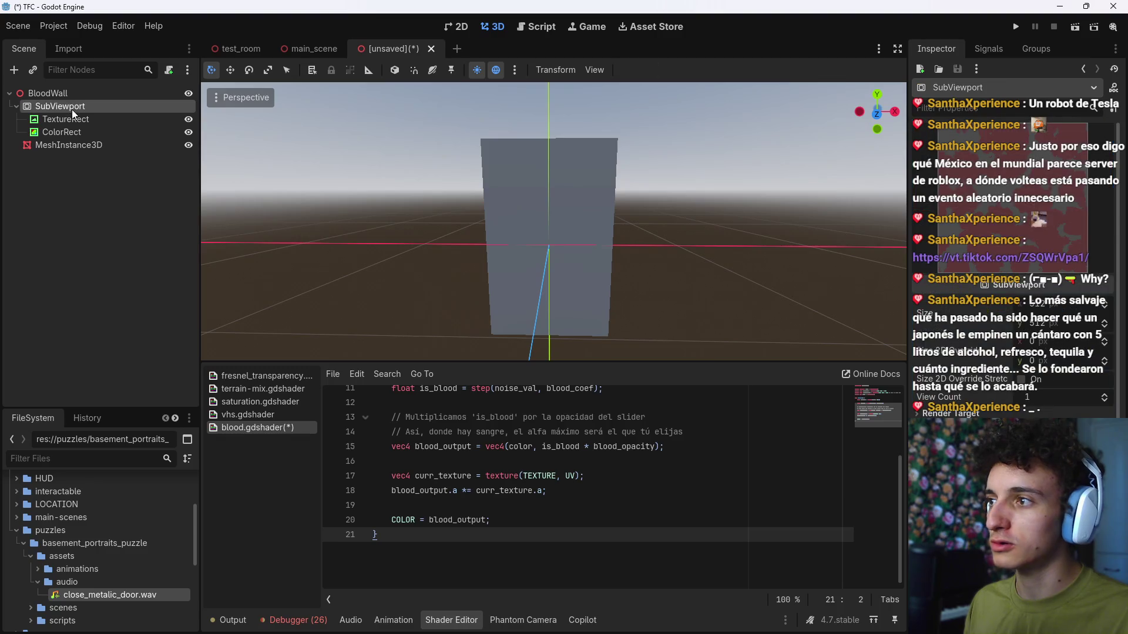
click(1063, 306)
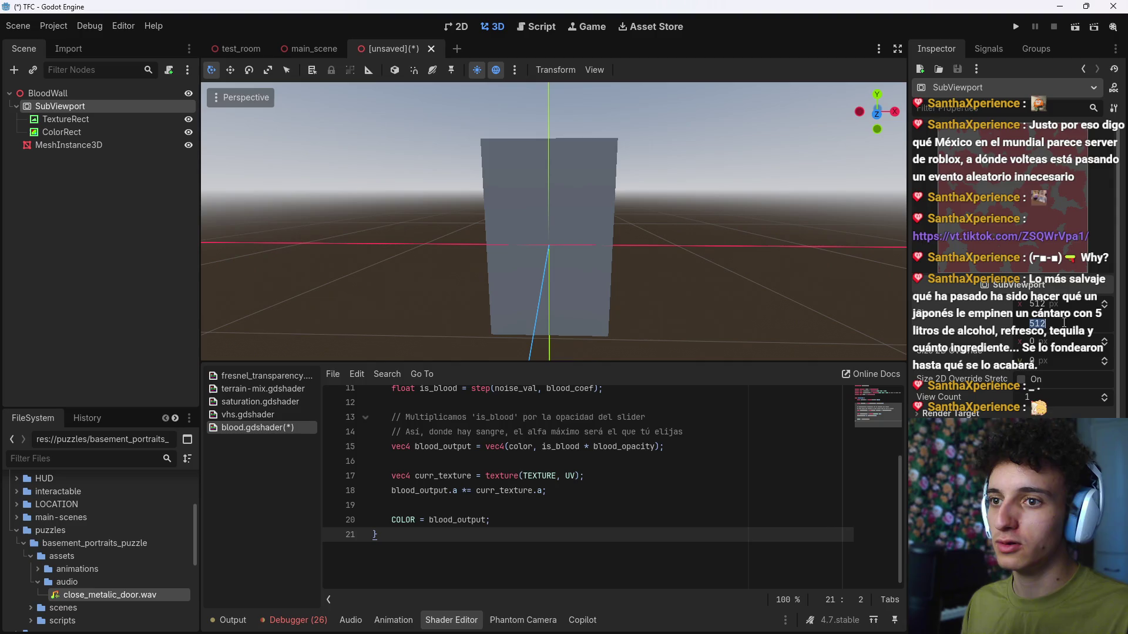
text(*1.6)
key(Return)
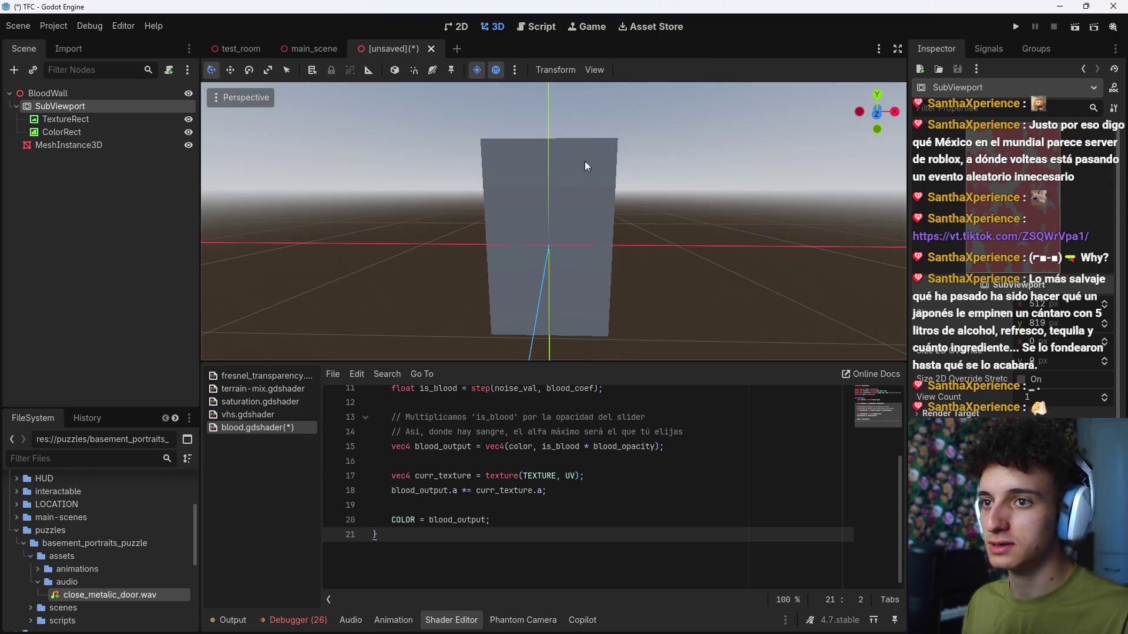
key(ctrl+s)
click(672, 503)
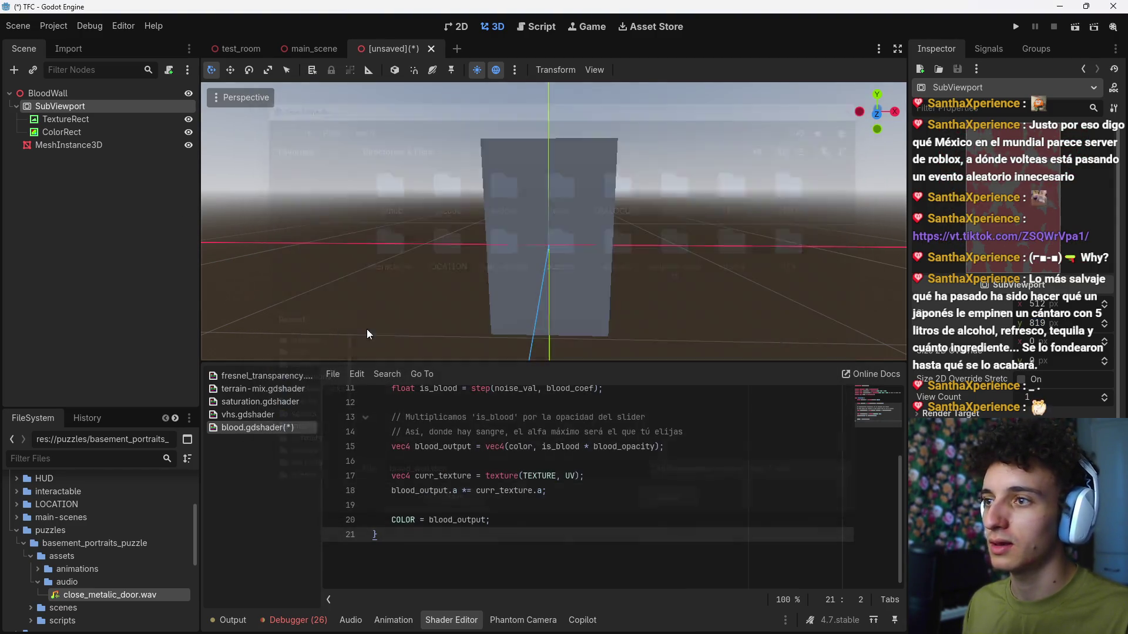
Step: Apply the Full Rect anchor preset to both TextureRect and ColorRect
click(86, 122)
click(590, 71)
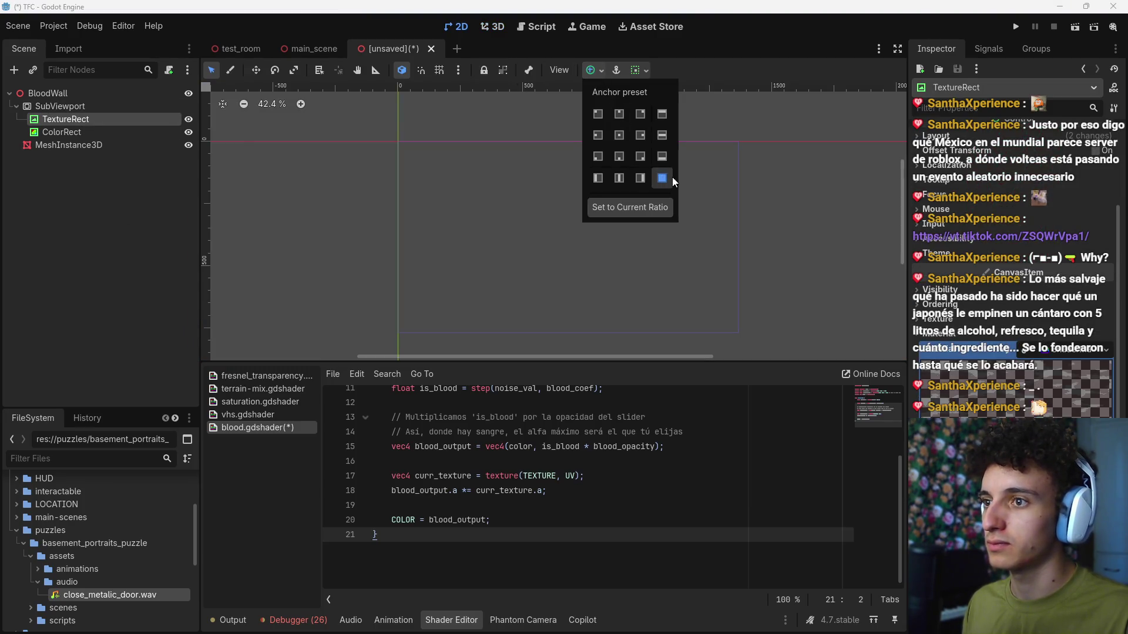
click(615, 175)
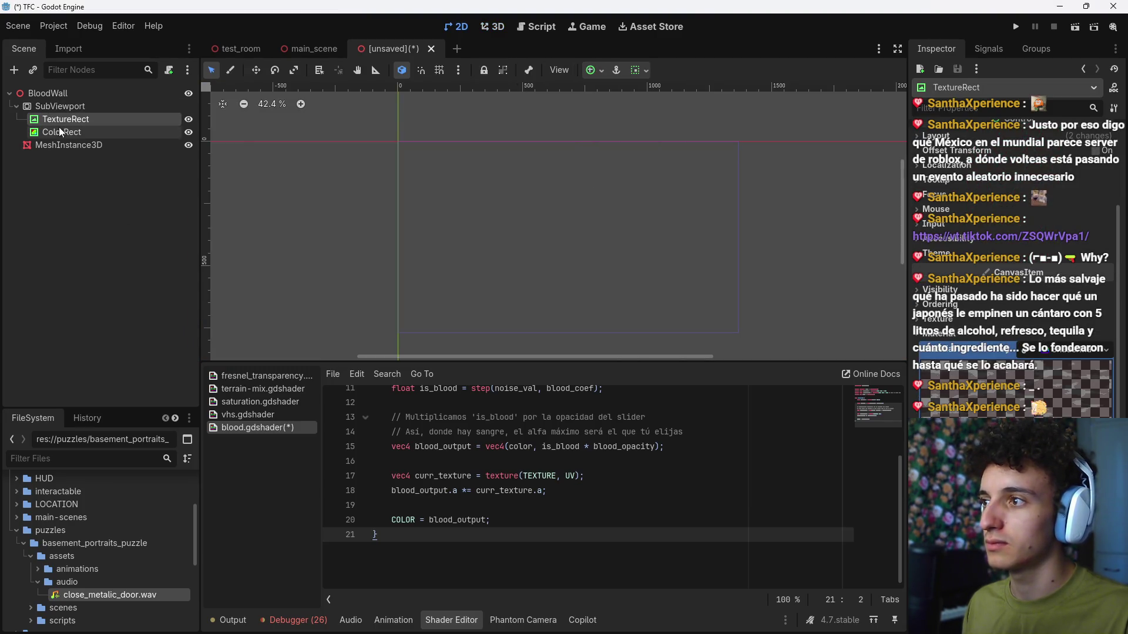
click(593, 71)
click(664, 178)
click(73, 107)
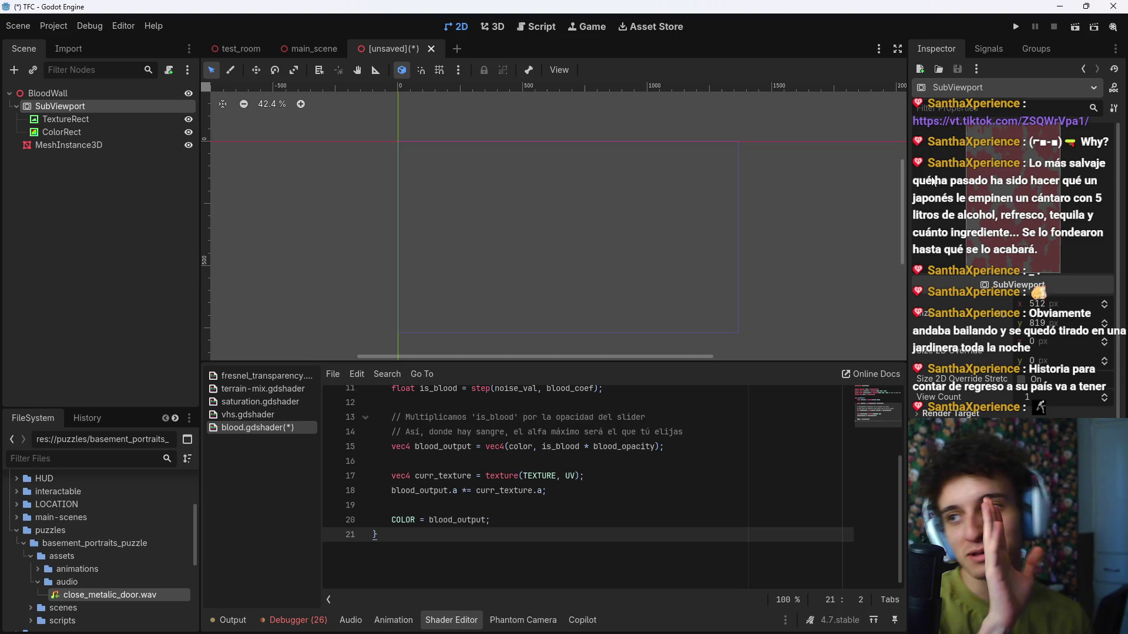
Step: Give the MeshInstance3D wall a new StandardMaterial3D, then undo it so Material stays empty
click(93, 145)
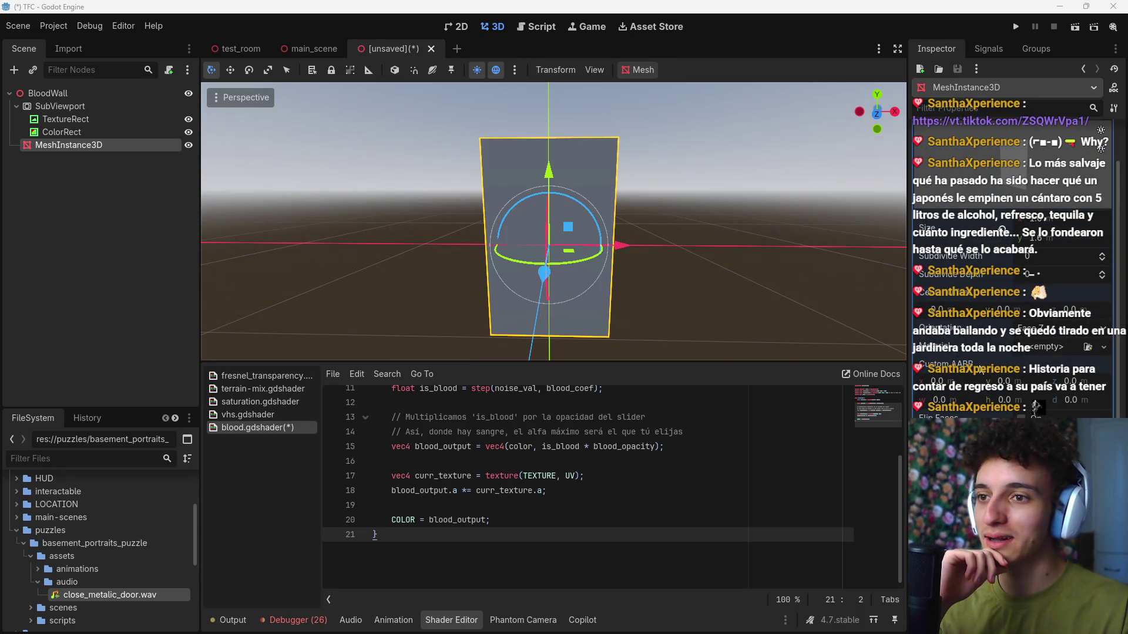
click(1045, 349)
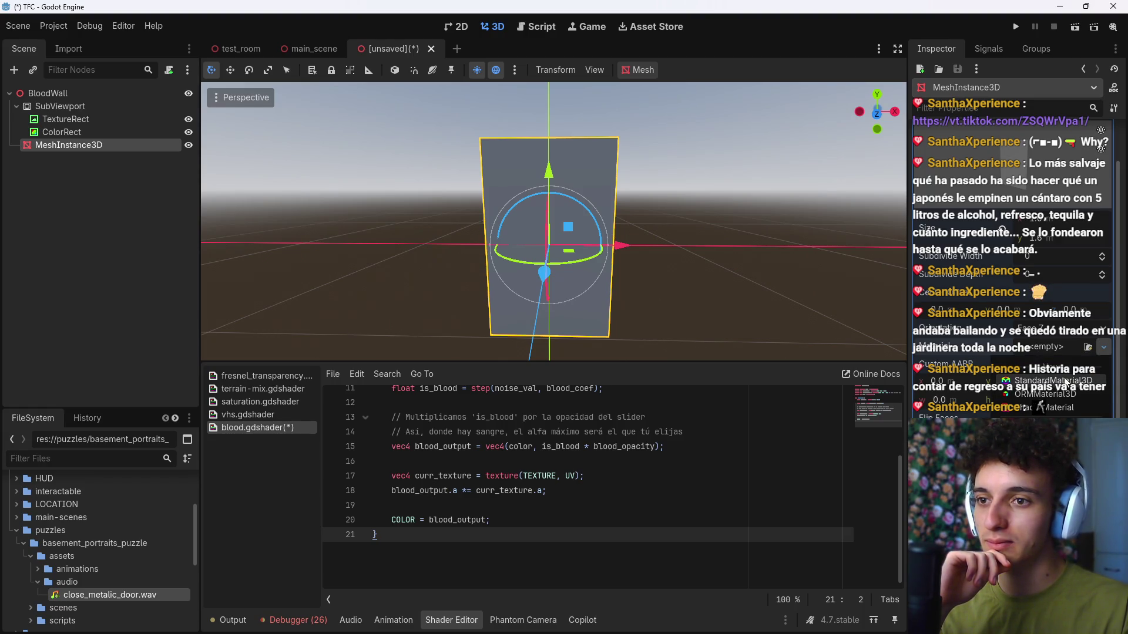
click(1041, 407)
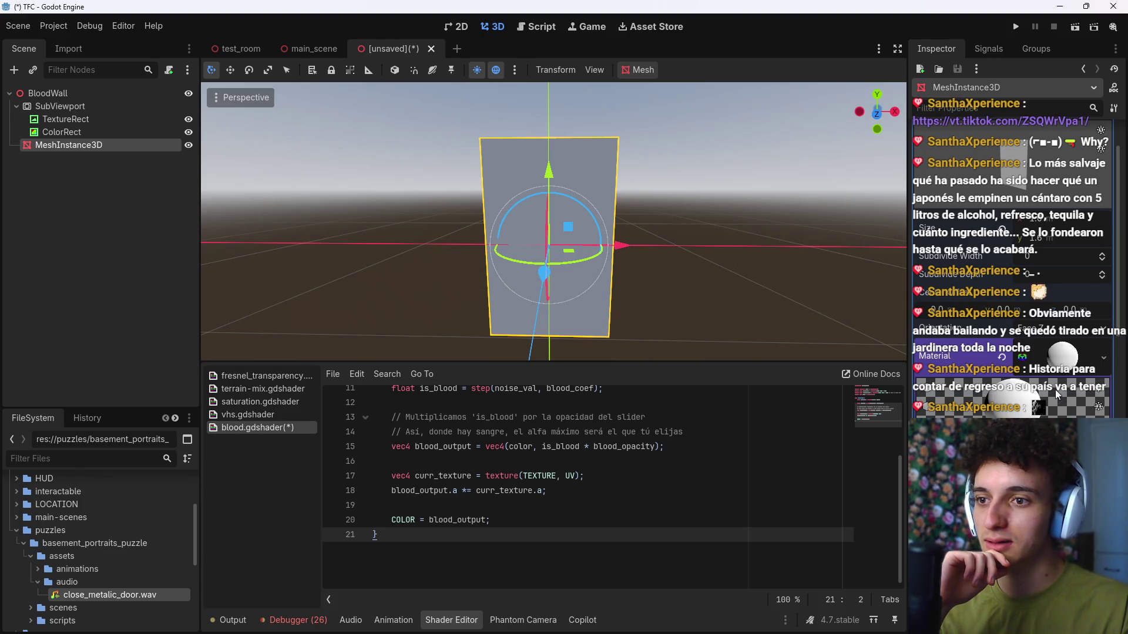
key(ctrl+z)
click(1040, 350)
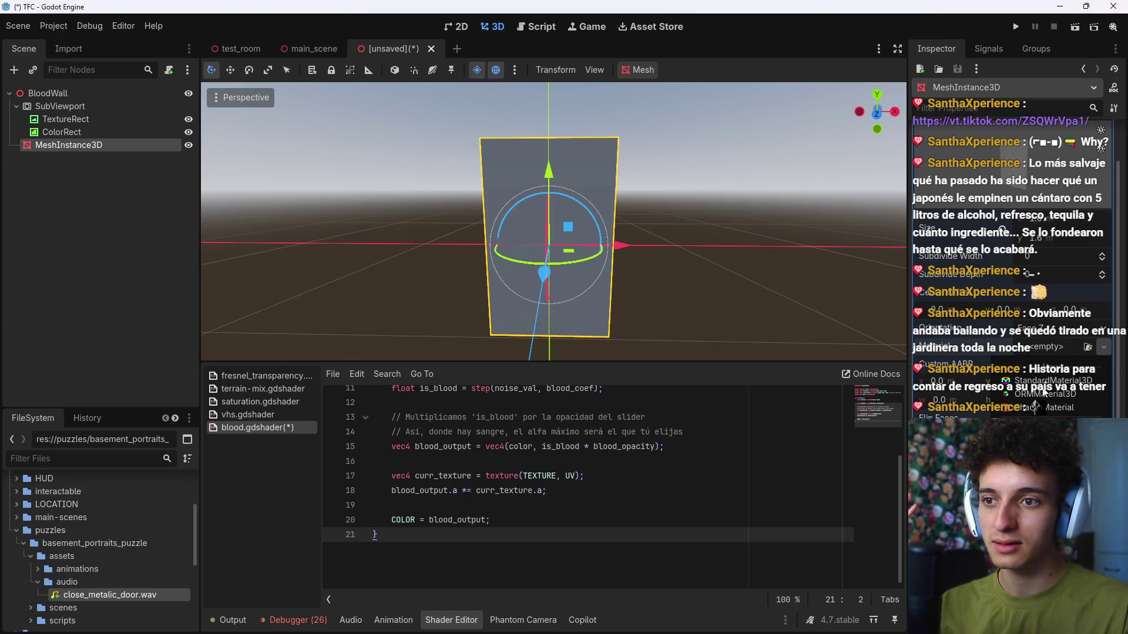
click(1052, 347)
scroll(1051, 348, up, 2)
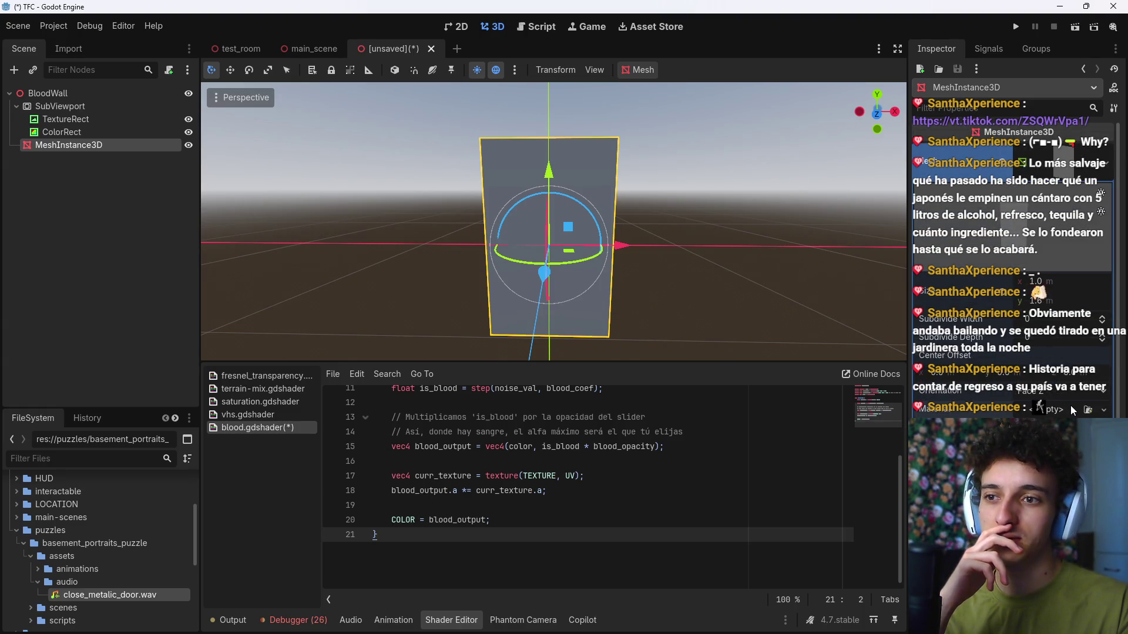
Step: Browse the project's material files for the wall mesh and close without choosing
click(1087, 410)
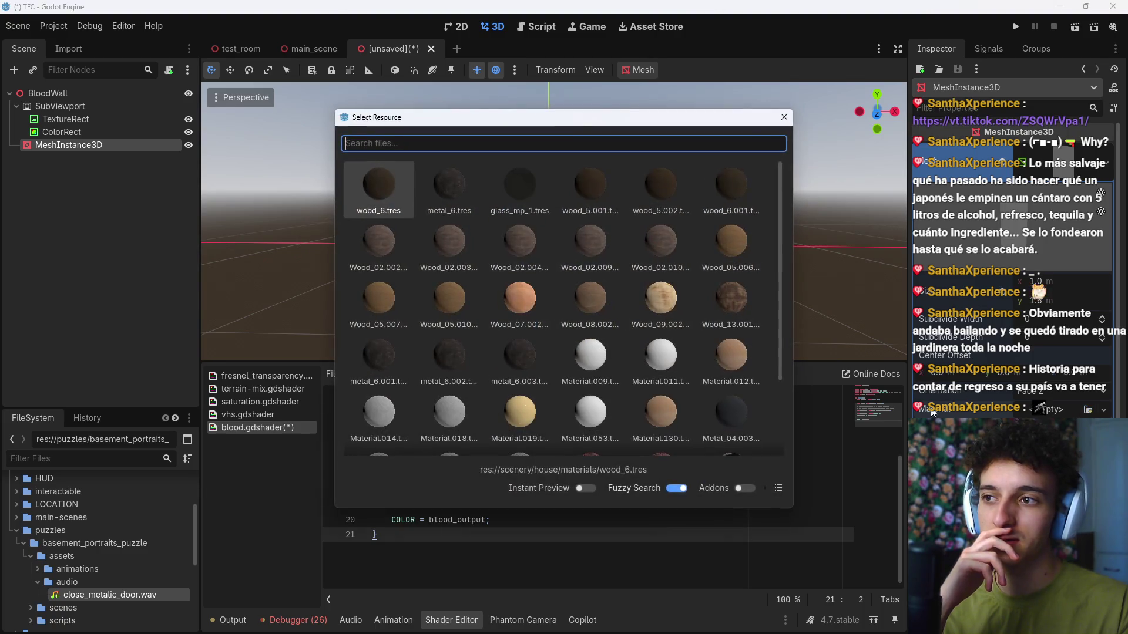
click(784, 117)
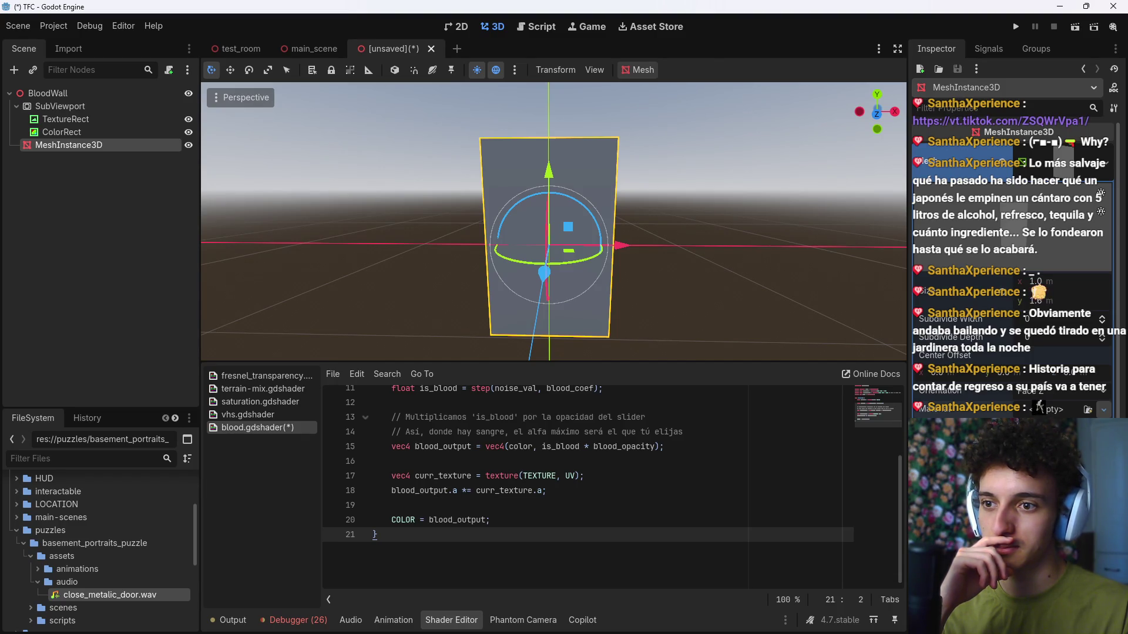
click(1057, 409)
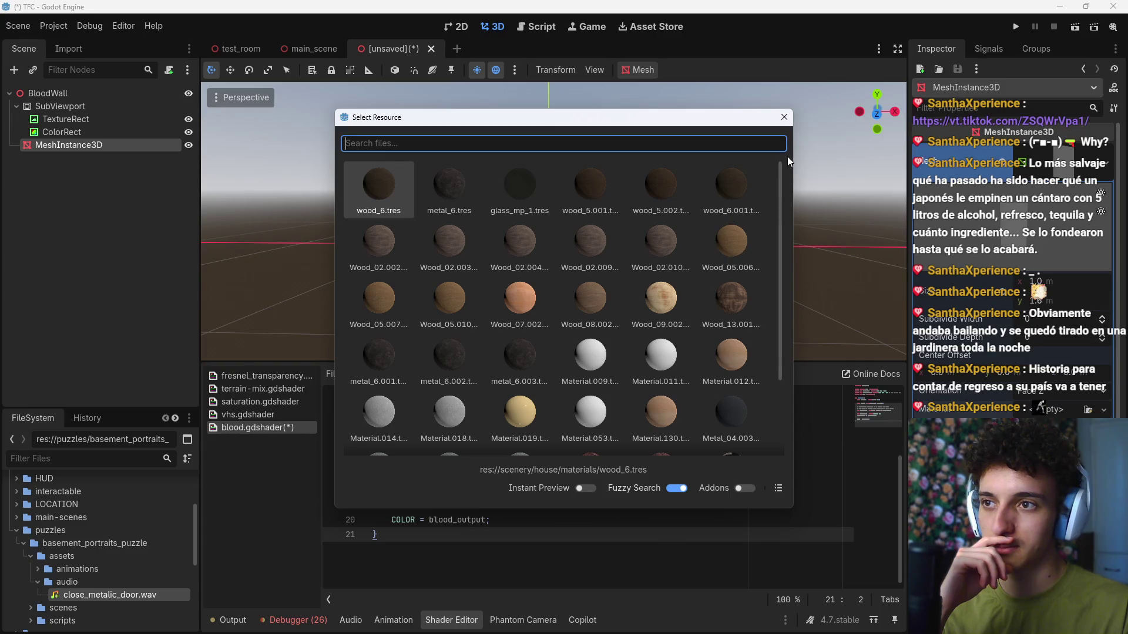
key(Escape)
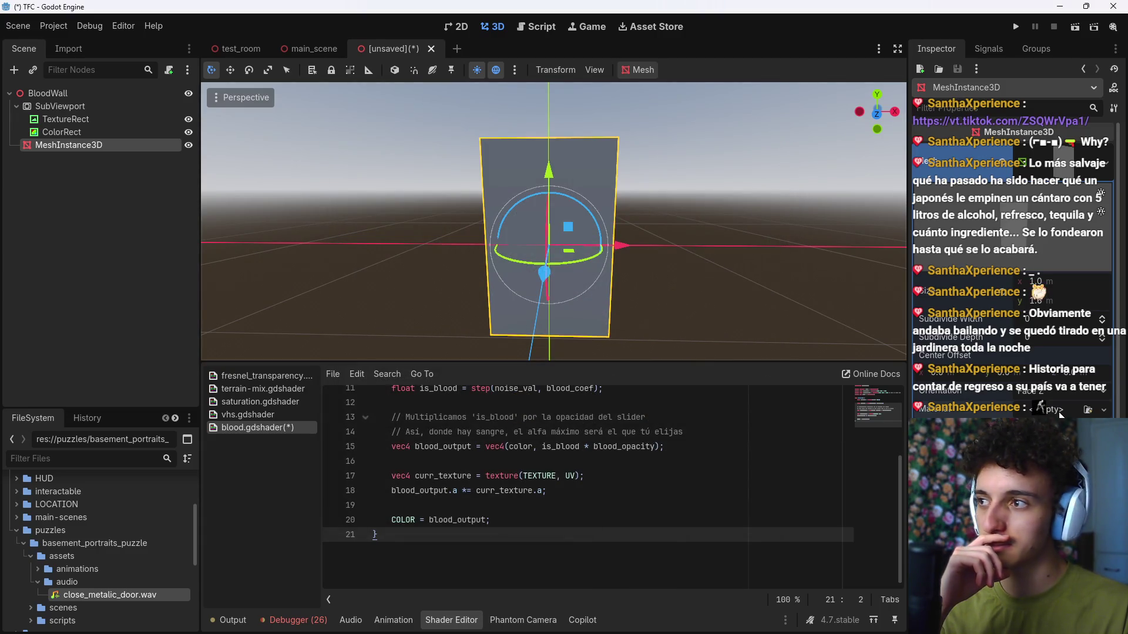
scroll(1058, 411, down, 5)
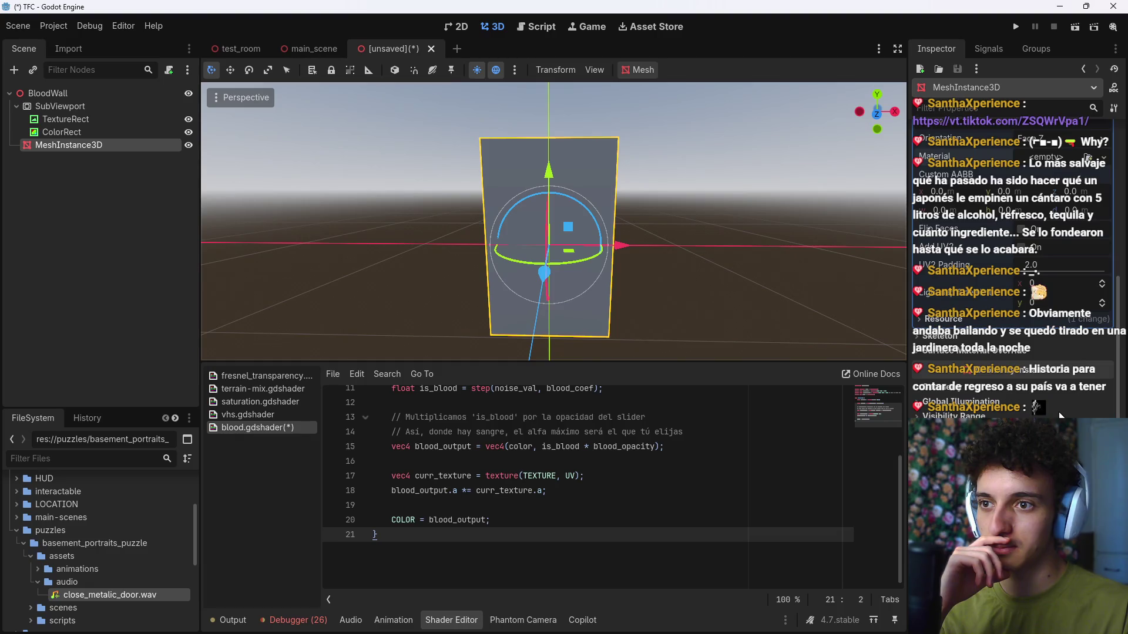
scroll(1059, 411, up, 3)
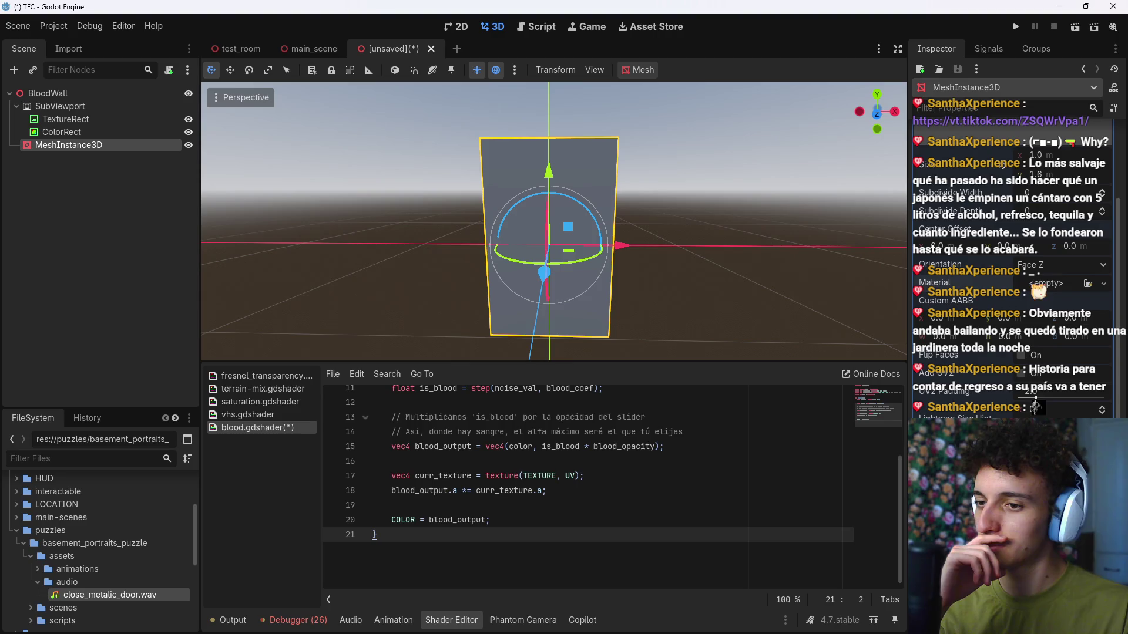
scroll(999, 411, down, 4)
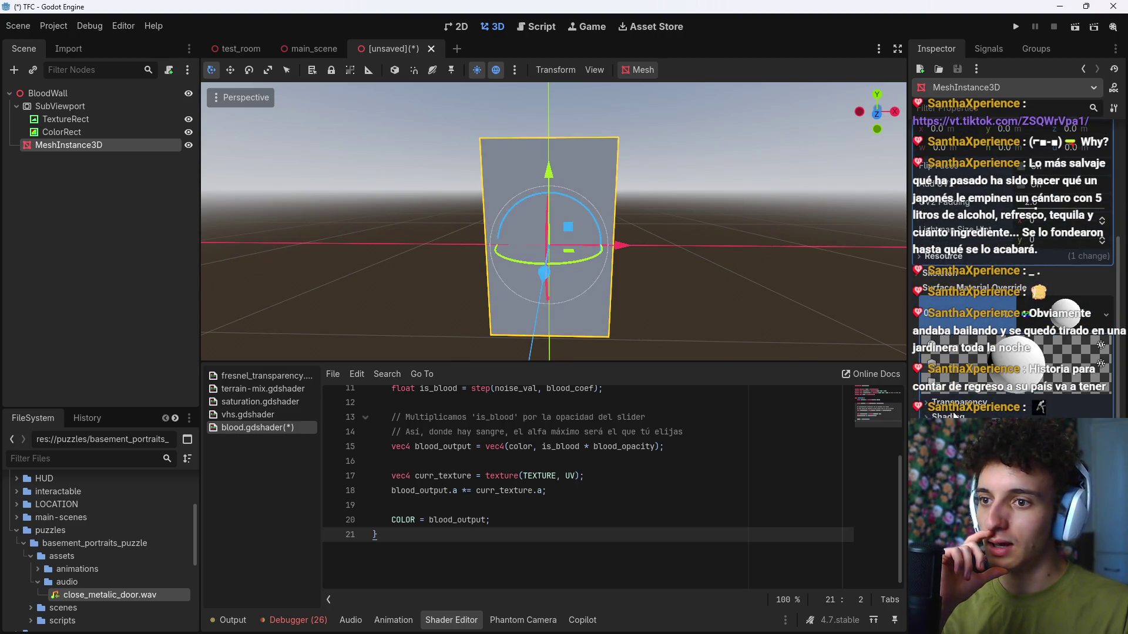
scroll(1034, 329, up, 4)
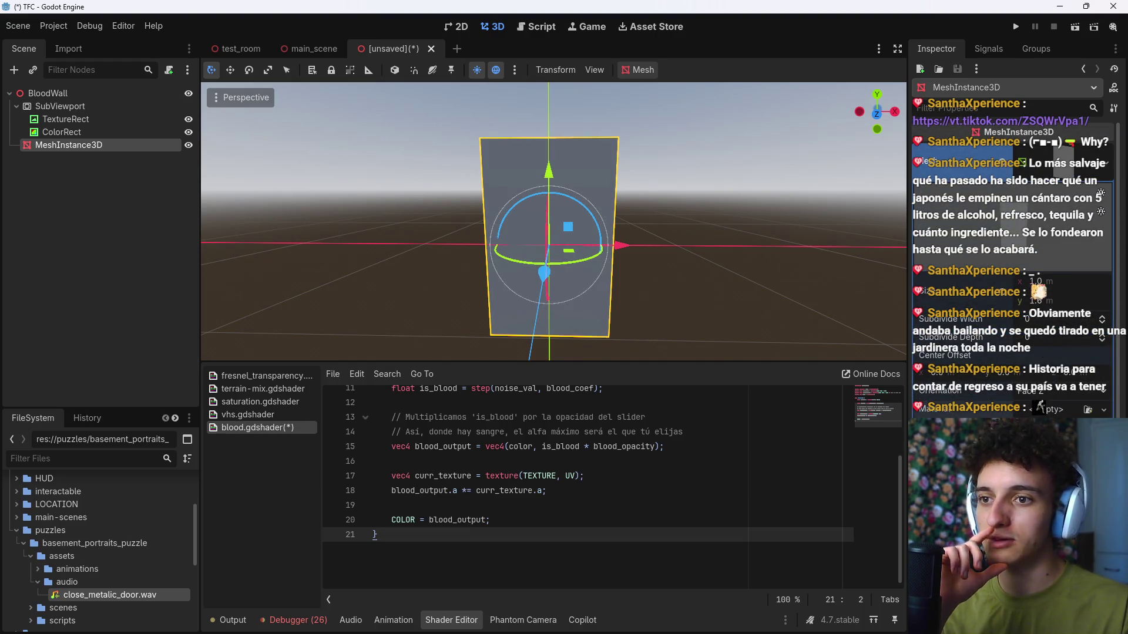
Step: Assign a new StandardMaterial3D, try a New ViewportTexture, and dismiss the local-to-scene warning
click(1040, 407)
scroll(950, 398, down, 3)
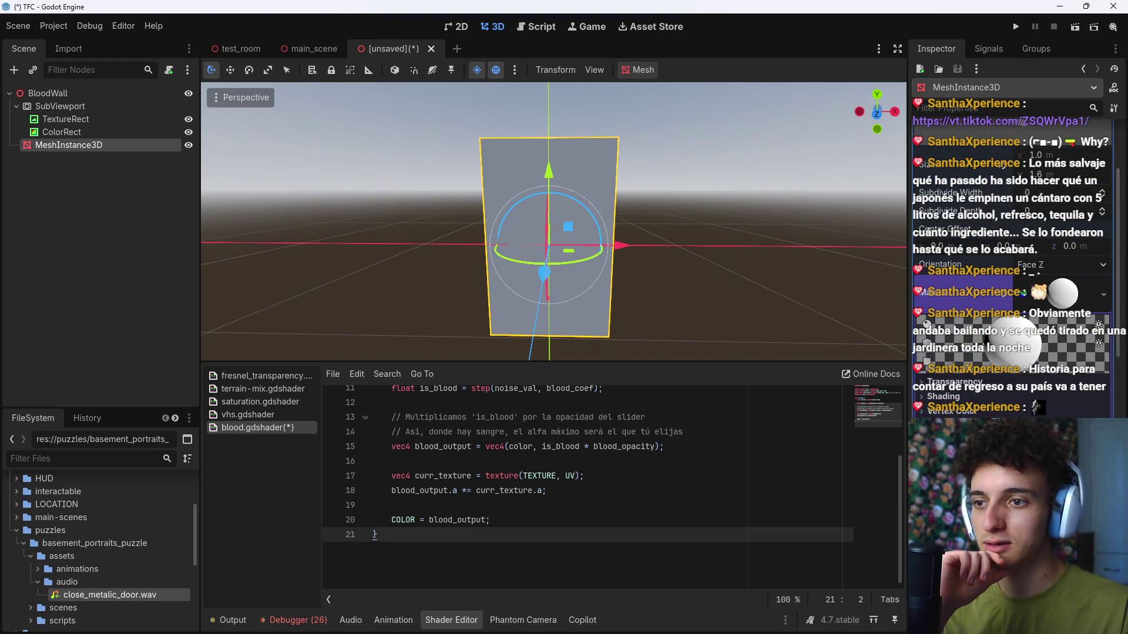
click(947, 402)
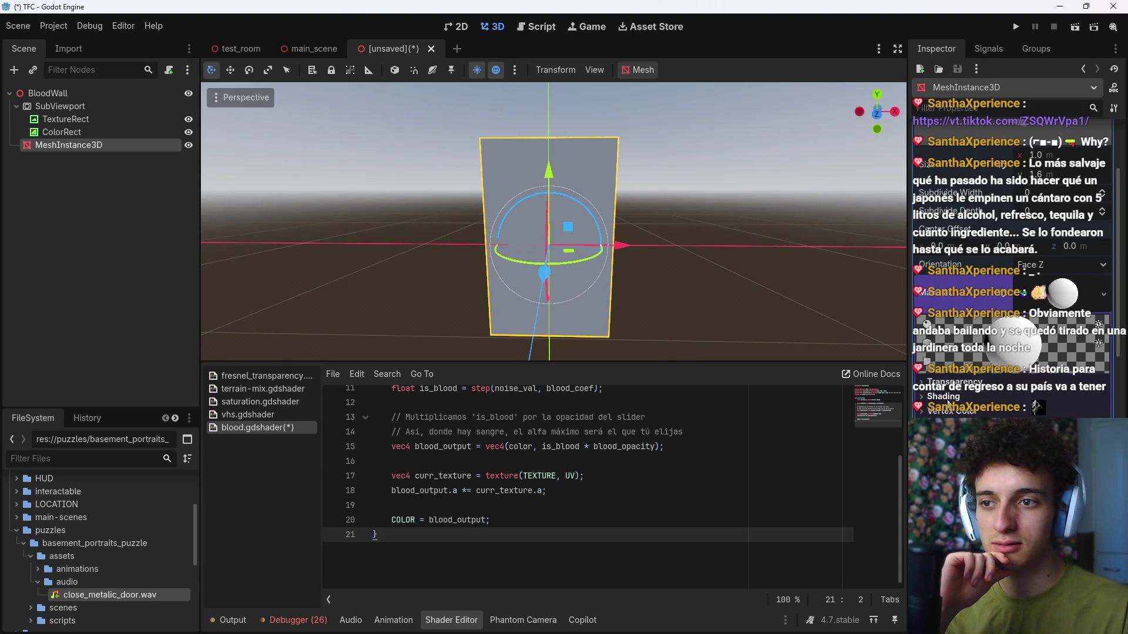
click(1103, 294)
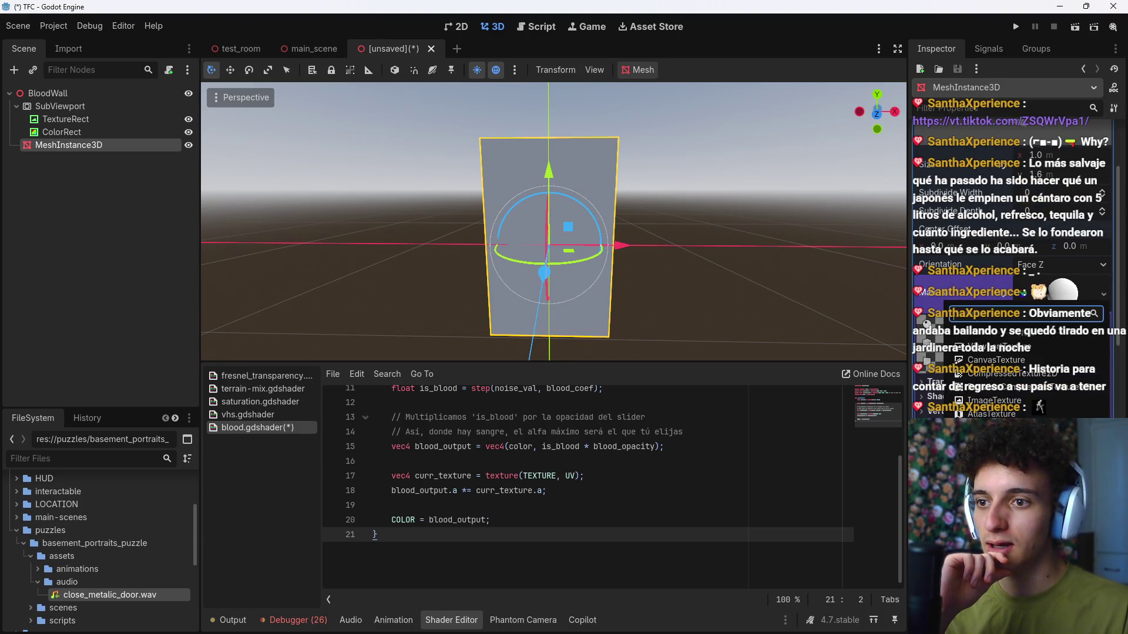
click(992, 350)
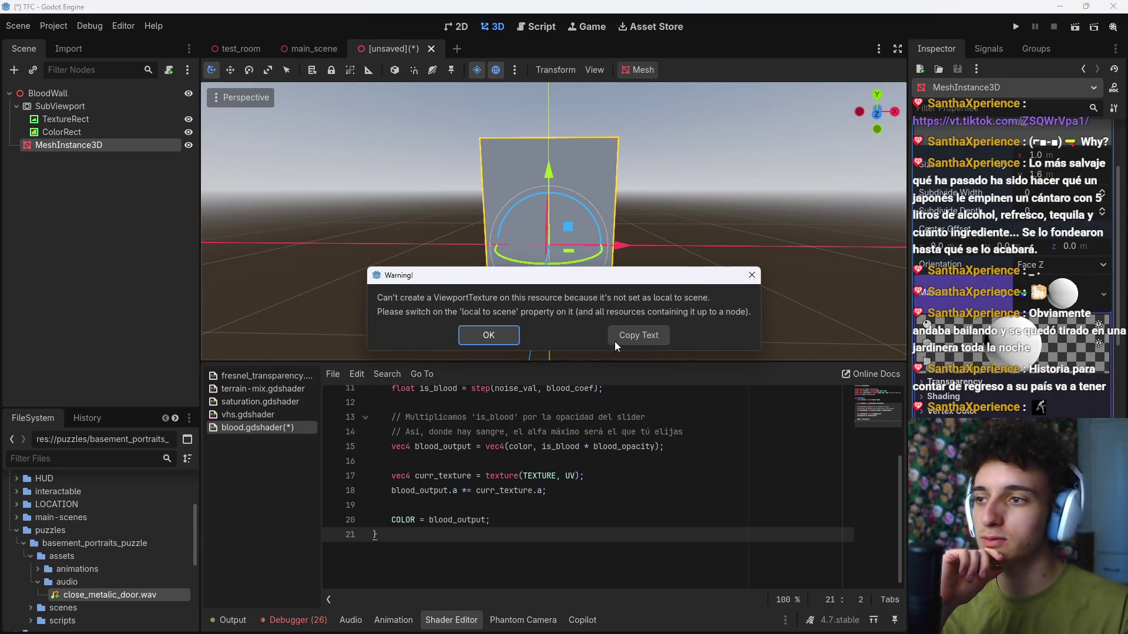
click(496, 340)
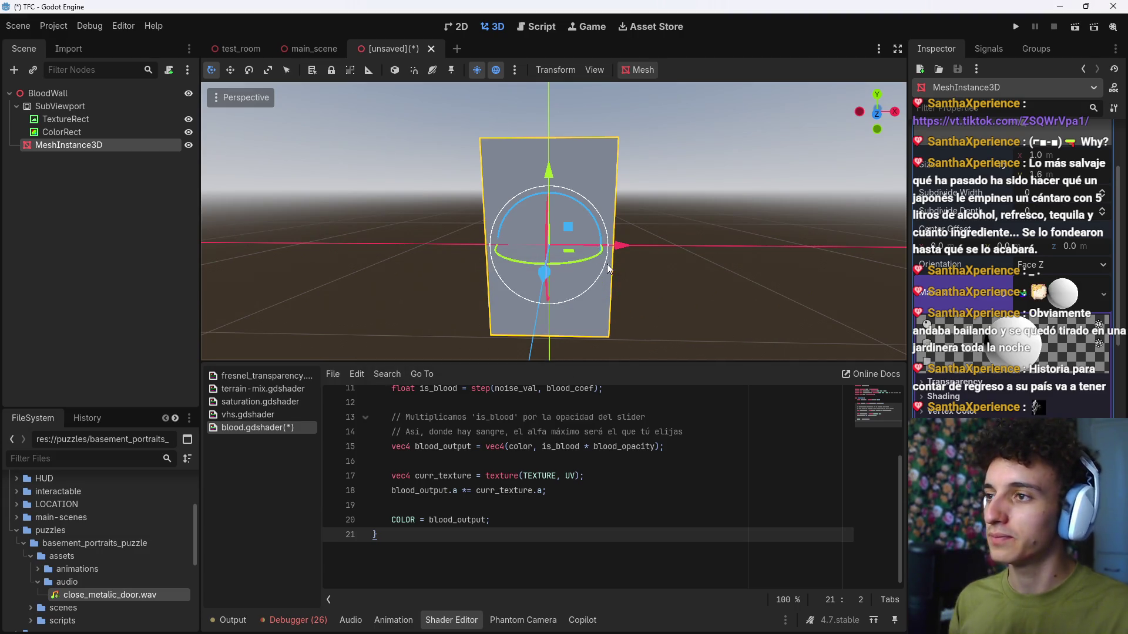
Step: Name the scene blood_wall in res://VFX and remove the misspelled 'boold' folder
key(ctrl+s)
text(blood_wall)
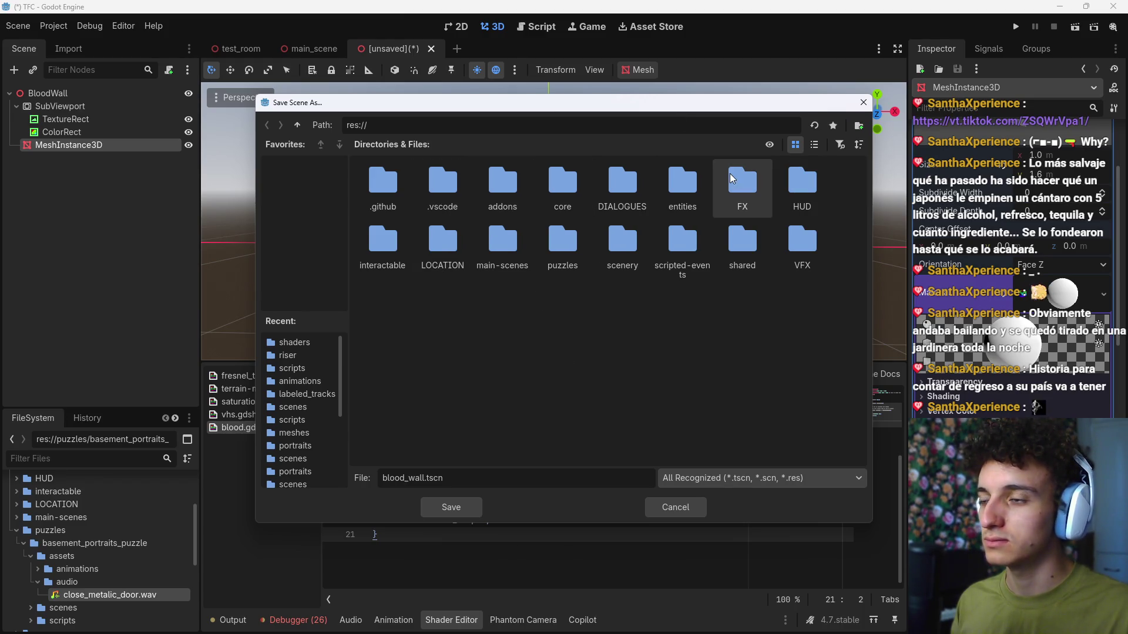
double_click(817, 264)
right_click(577, 268)
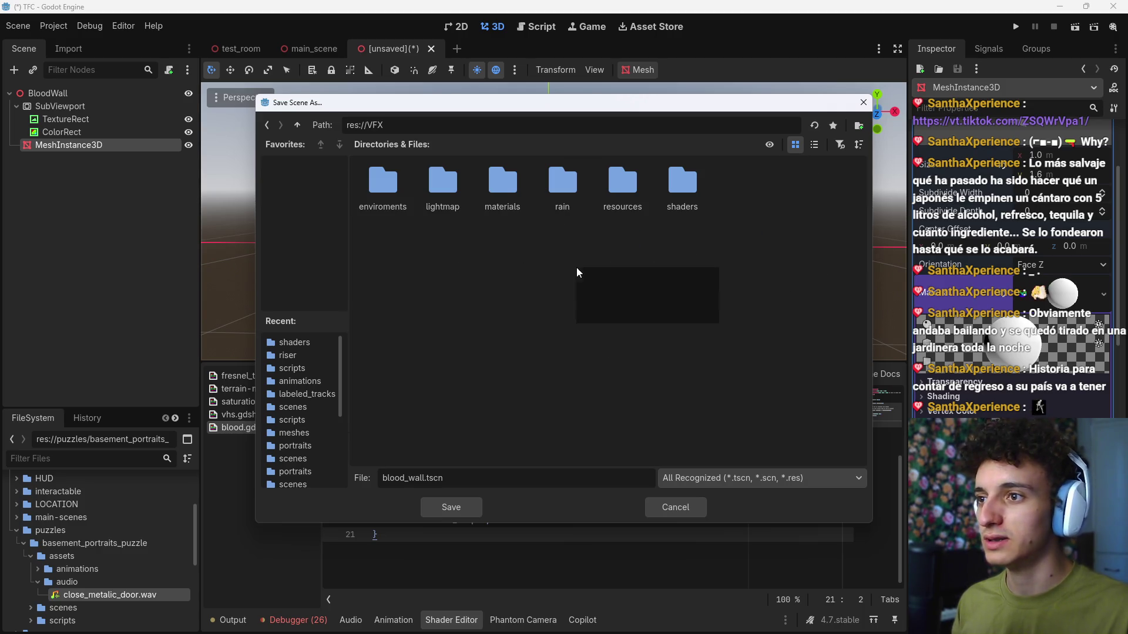
click(638, 276)
text(boold)
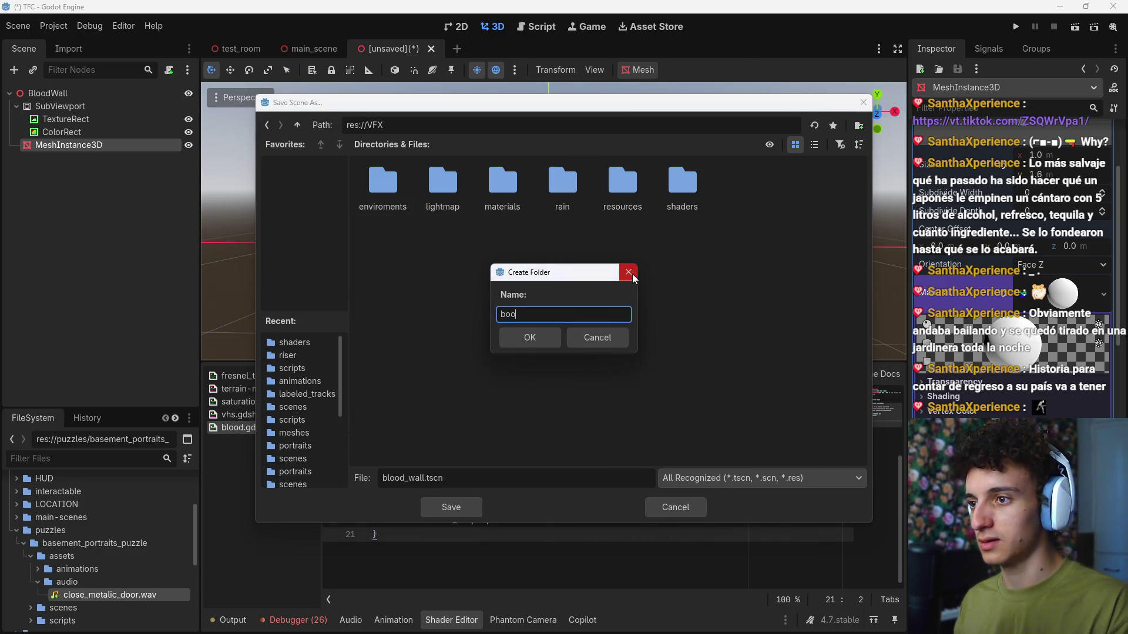
key(Return)
click(298, 125)
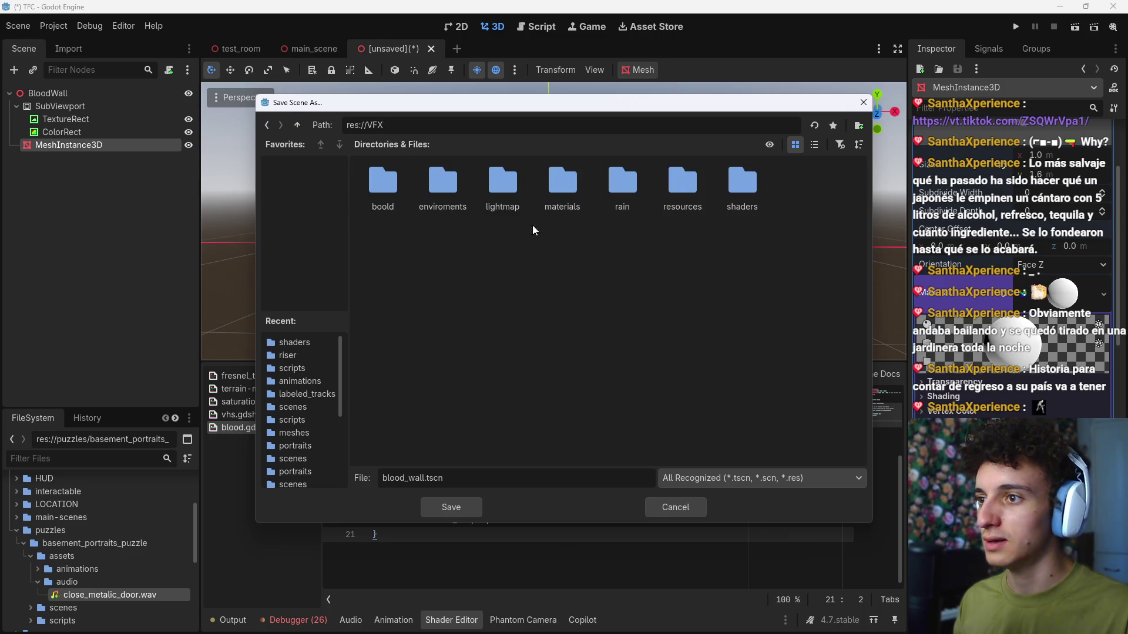
right_click(389, 193)
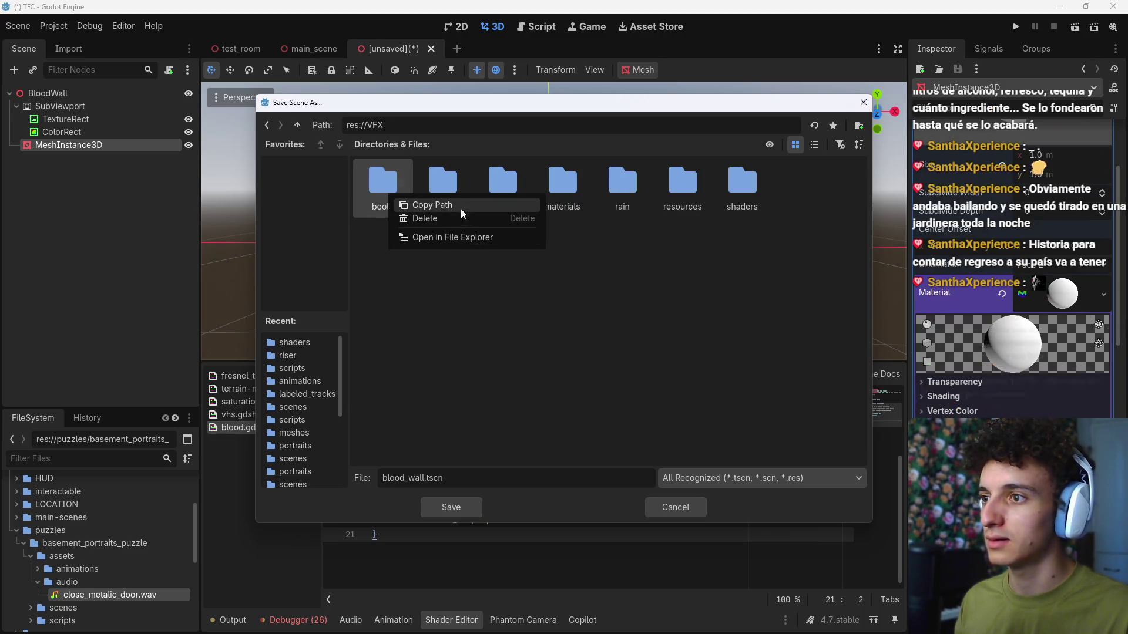
click(385, 187)
key(Delete)
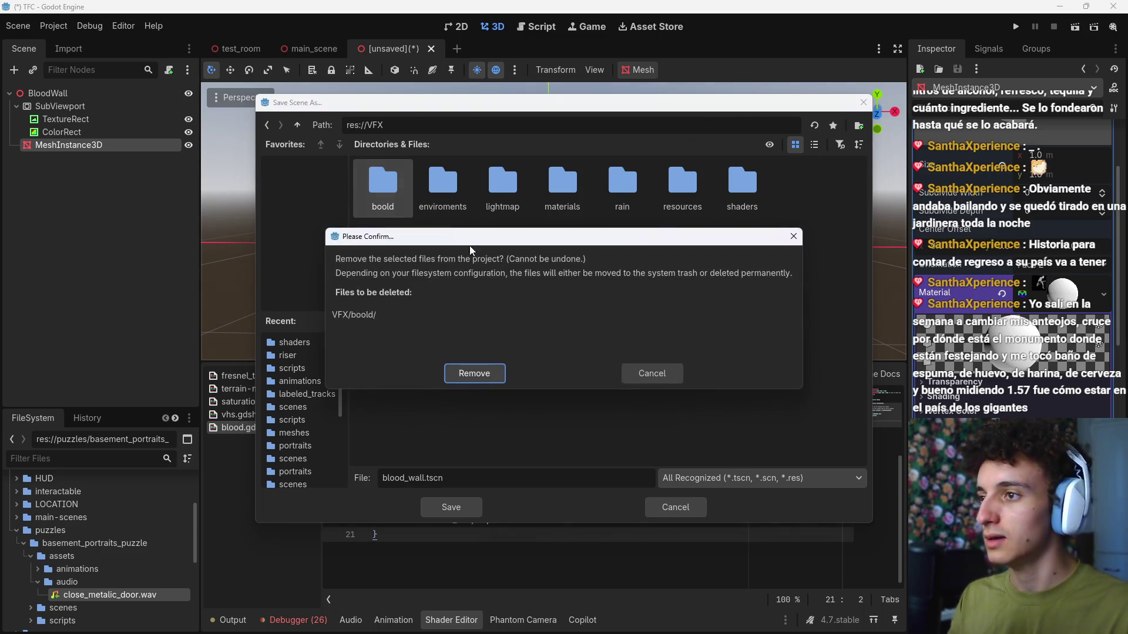
click(476, 371)
Step: Create a 'blood' folder in res://VFX and save blood_wall.tscn there
right_click(522, 322)
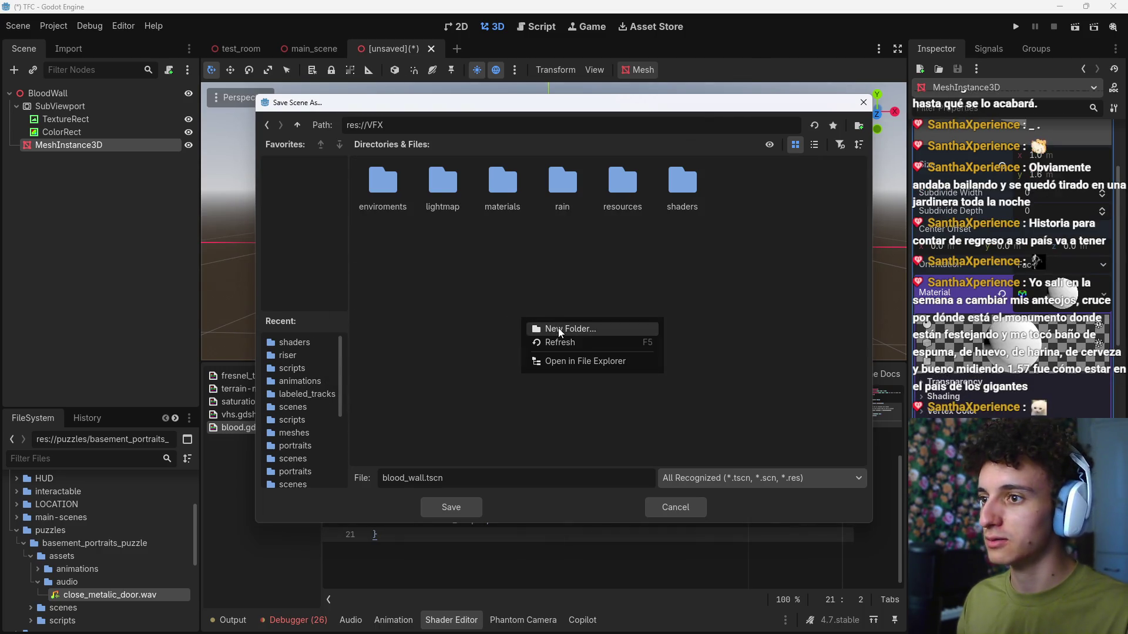
click(558, 328)
text(blood)
key(Return)
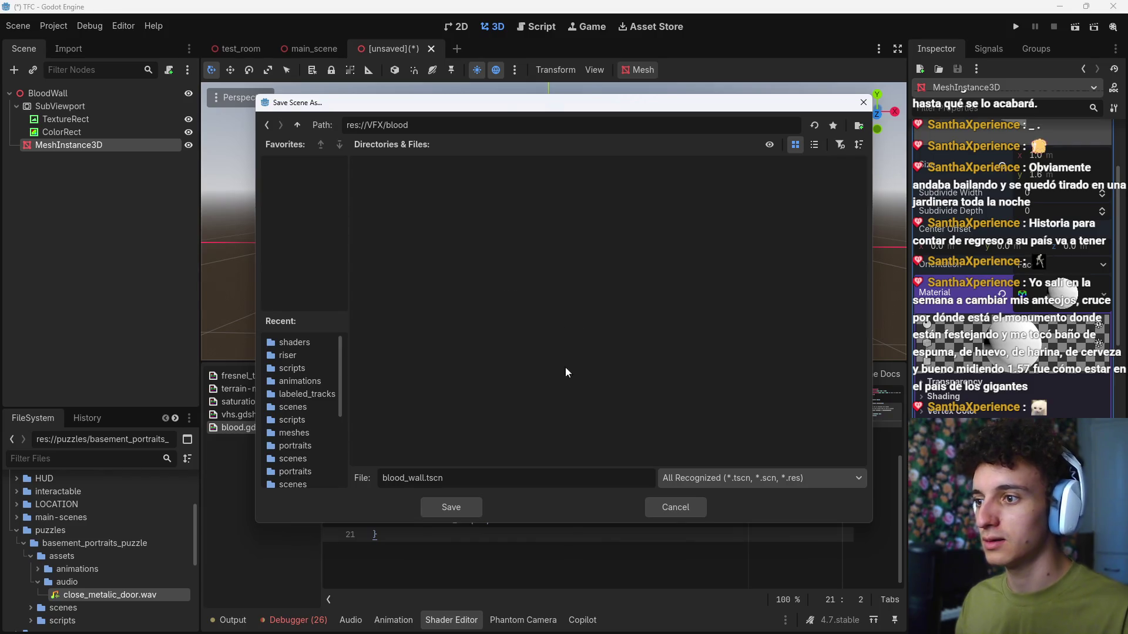
click(445, 506)
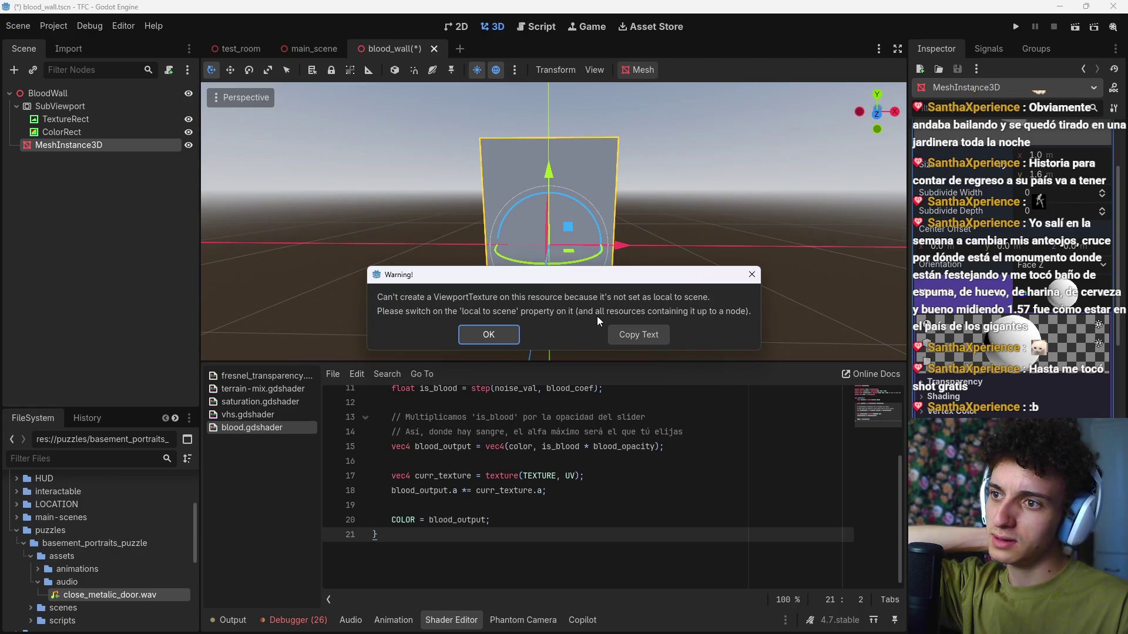
Step: Set the wall material texture to a New ViewportTexture sourced from SubViewport
click(508, 334)
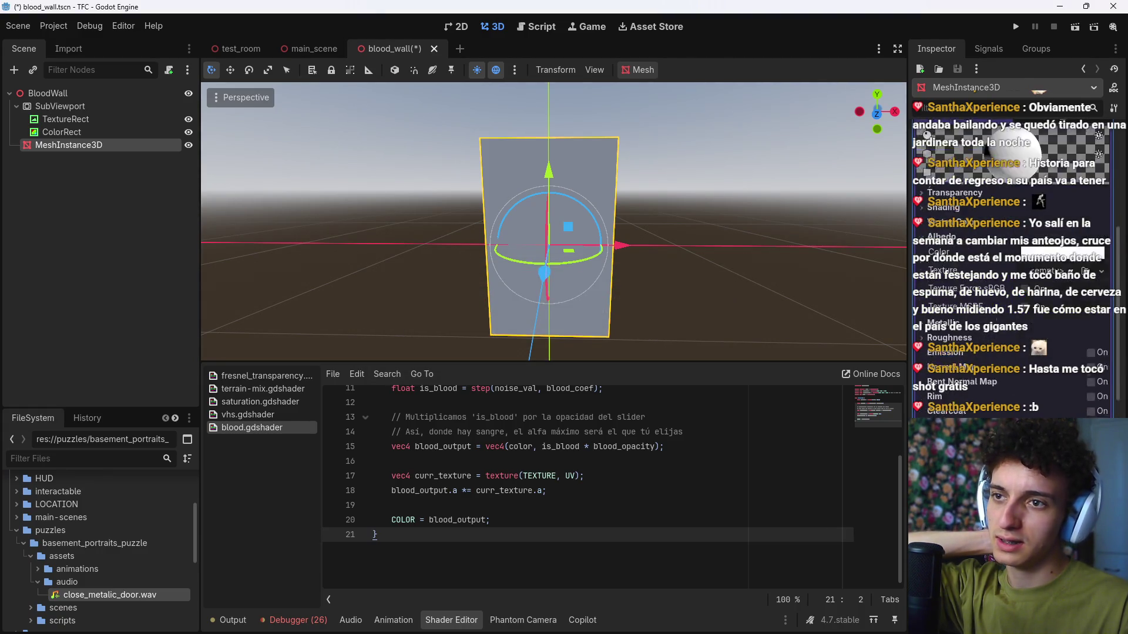
scroll(998, 264, up, 5)
click(1022, 397)
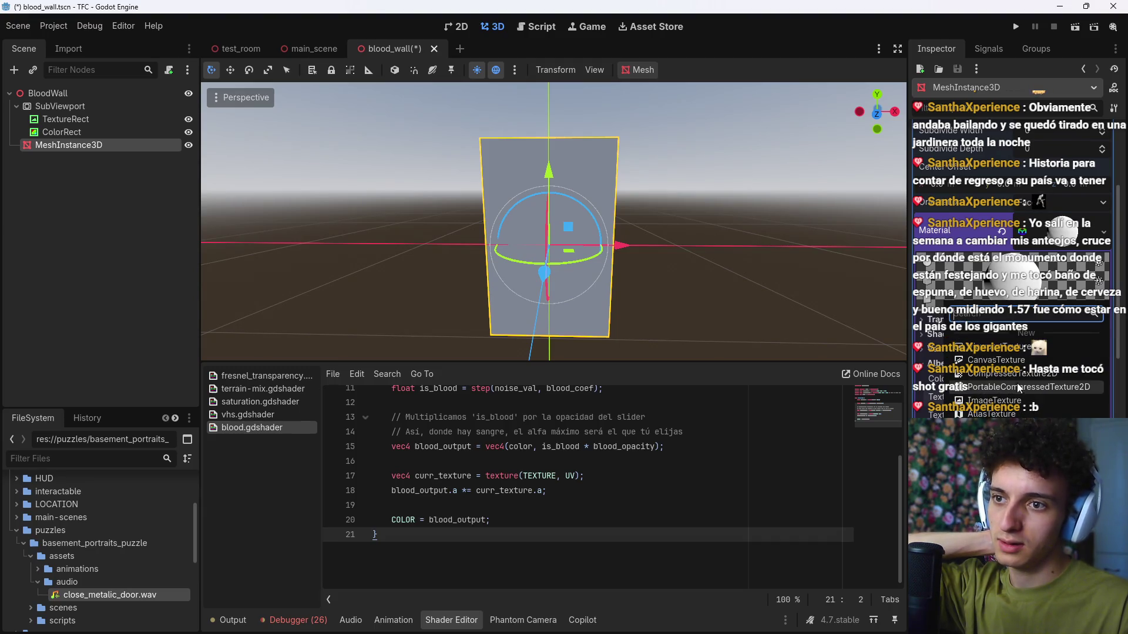
click(1004, 350)
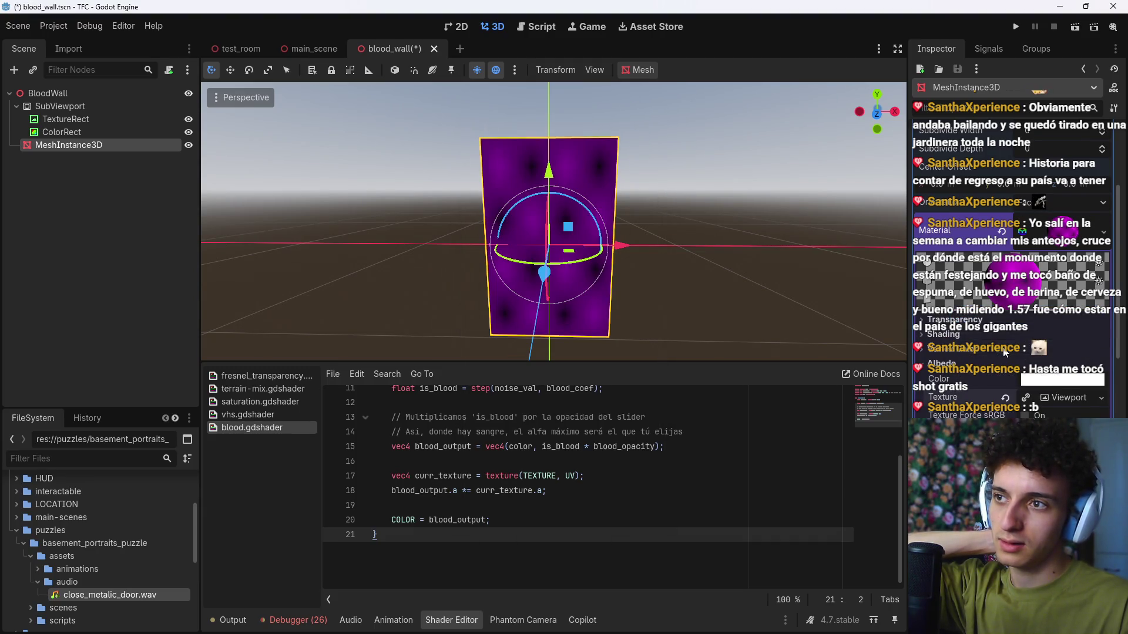
click(1059, 400)
click(1050, 415)
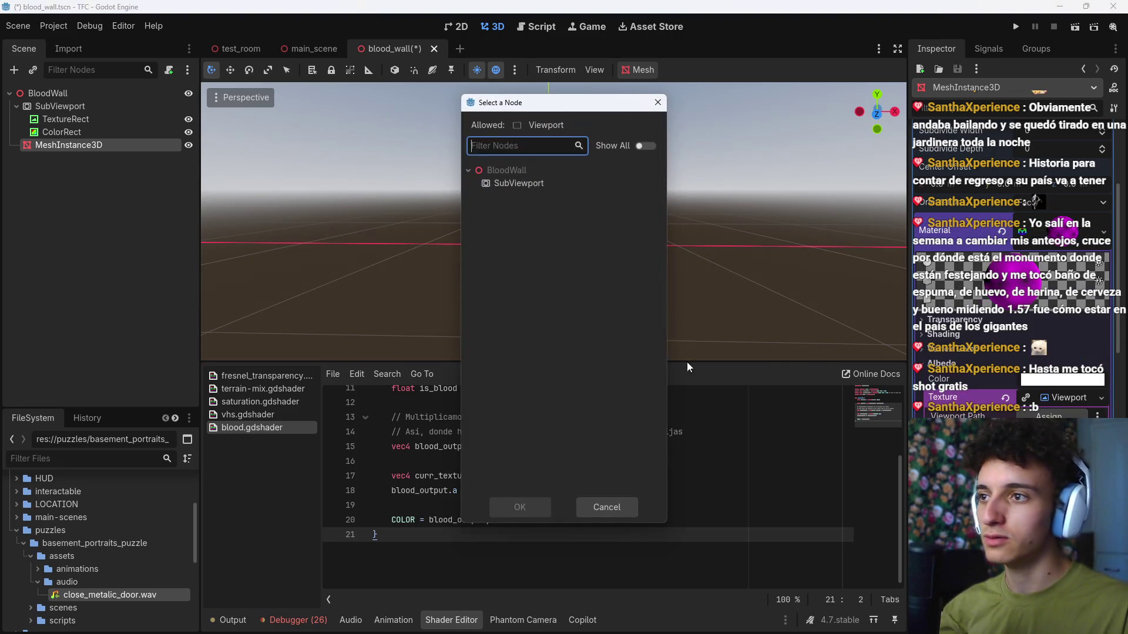
click(512, 184)
click(519, 507)
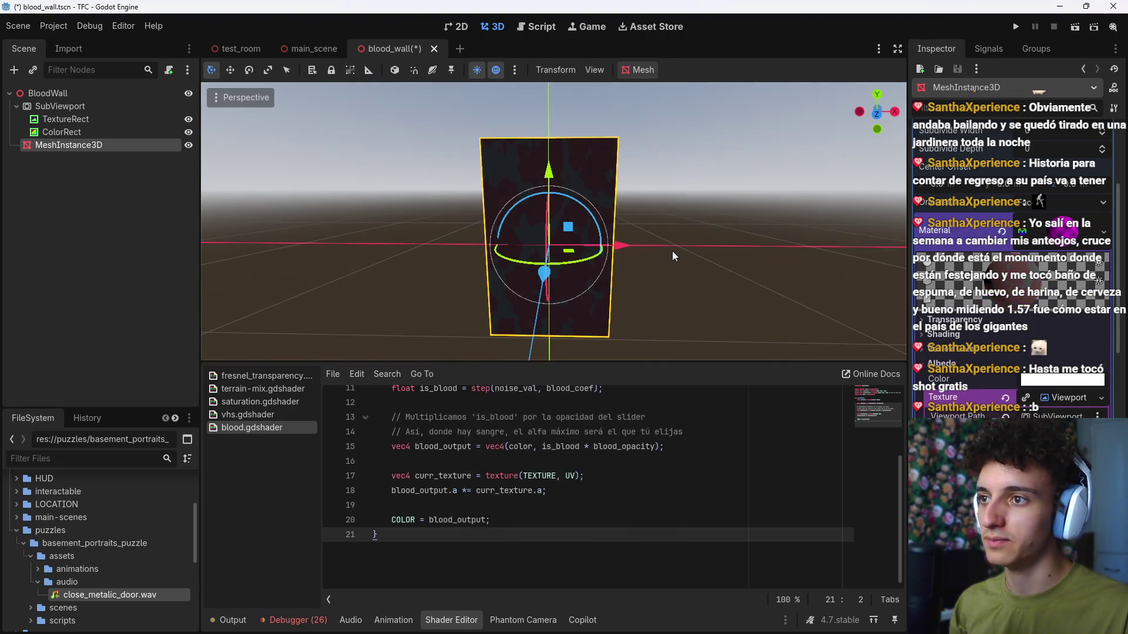
scroll(672, 251, up, 5)
mouse_move(828, 209)
mouse_down()
mouse_move(653, 253)
mouse_move(363, 226)
mouse_up()
scroll(676, 254, down, 3)
Step: Turn on Transparent BG for the SubViewport and view the wall head-on
click(61, 105)
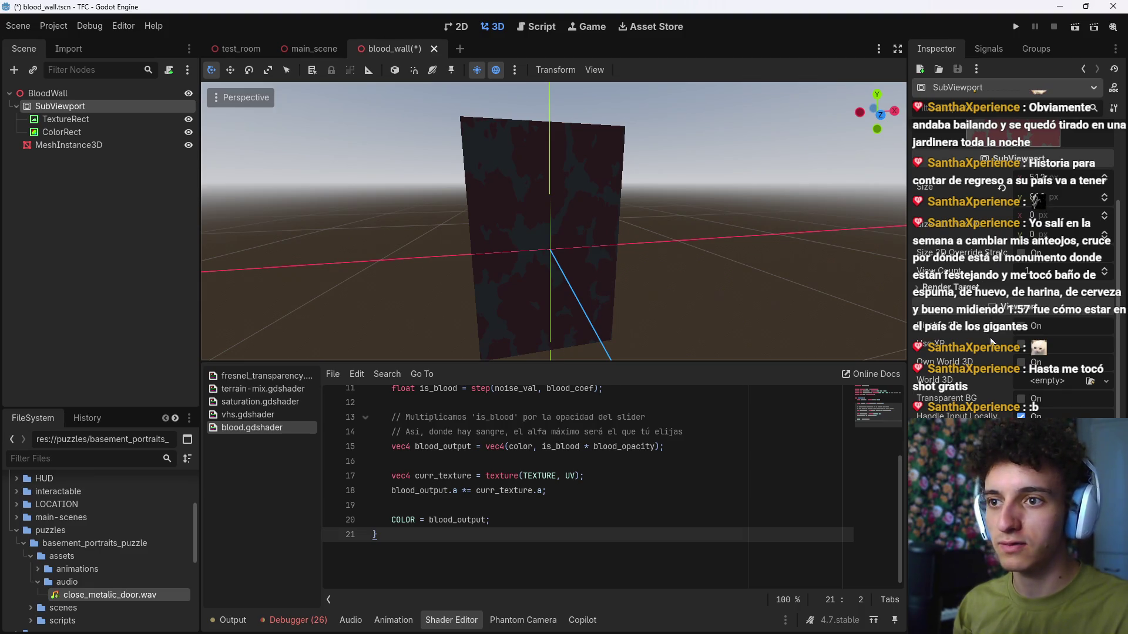
click(1032, 400)
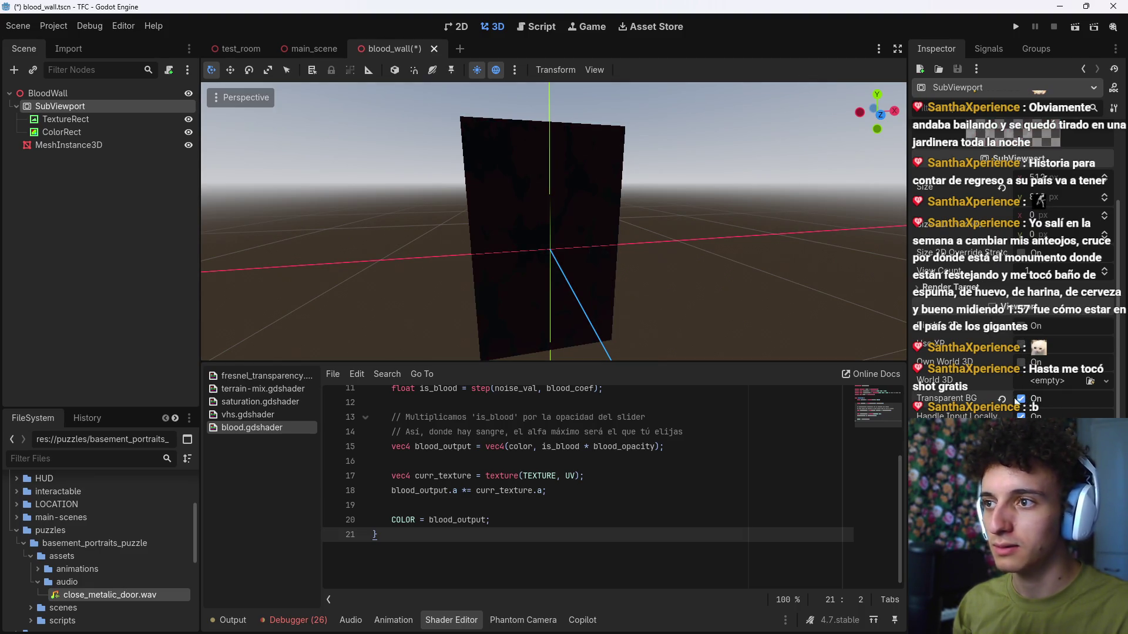
scroll(705, 258, up, 5)
scroll(810, 237, down, 5)
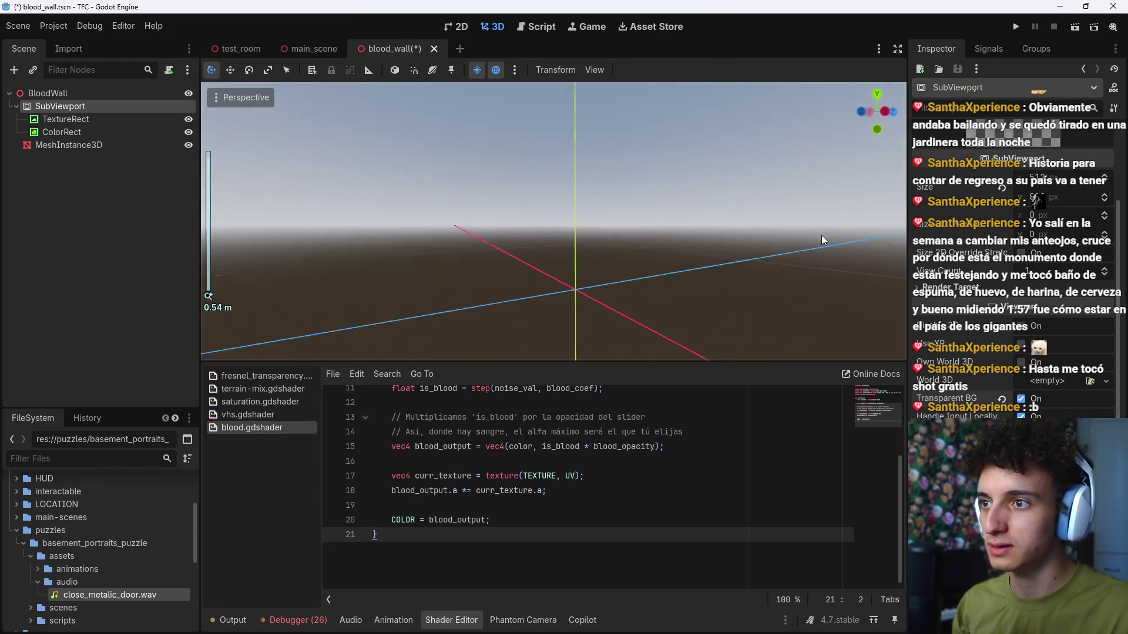
mouse_move(821, 235)
mouse_down()
mouse_move(665, 233)
mouse_move(555, 262)
mouse_move(639, 234)
mouse_move(628, 183)
mouse_move(614, 222)
mouse_move(544, 252)
mouse_up()
scroll(626, 252, up, 4)
scroll(578, 226, down, 2)
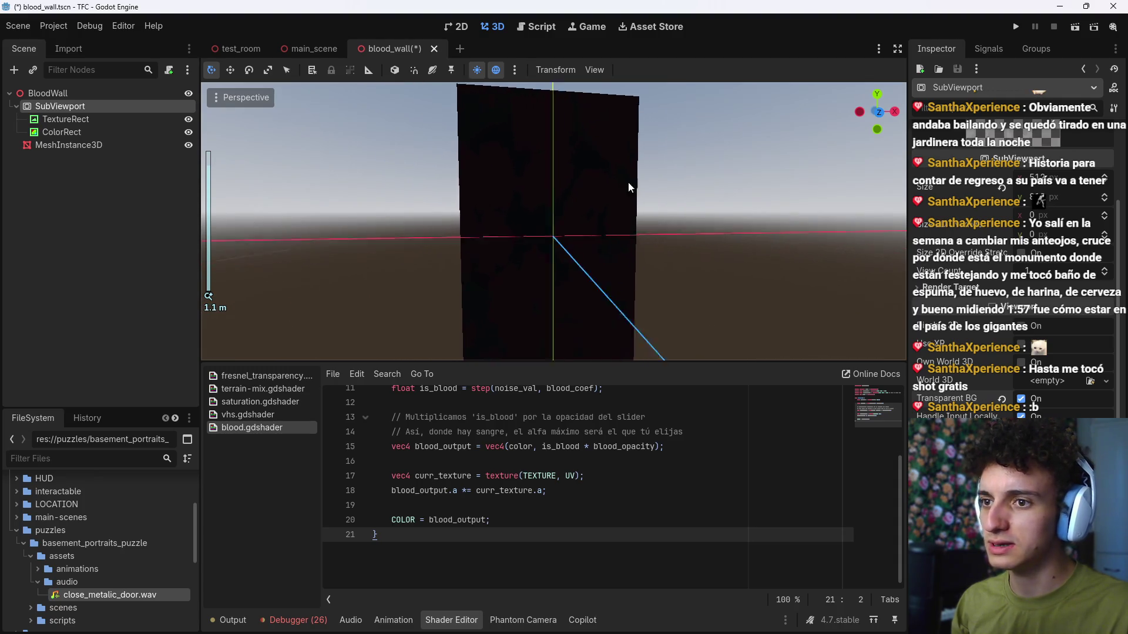
Step: Expand the wall material's Transparency section
scroll(624, 191, down, 2)
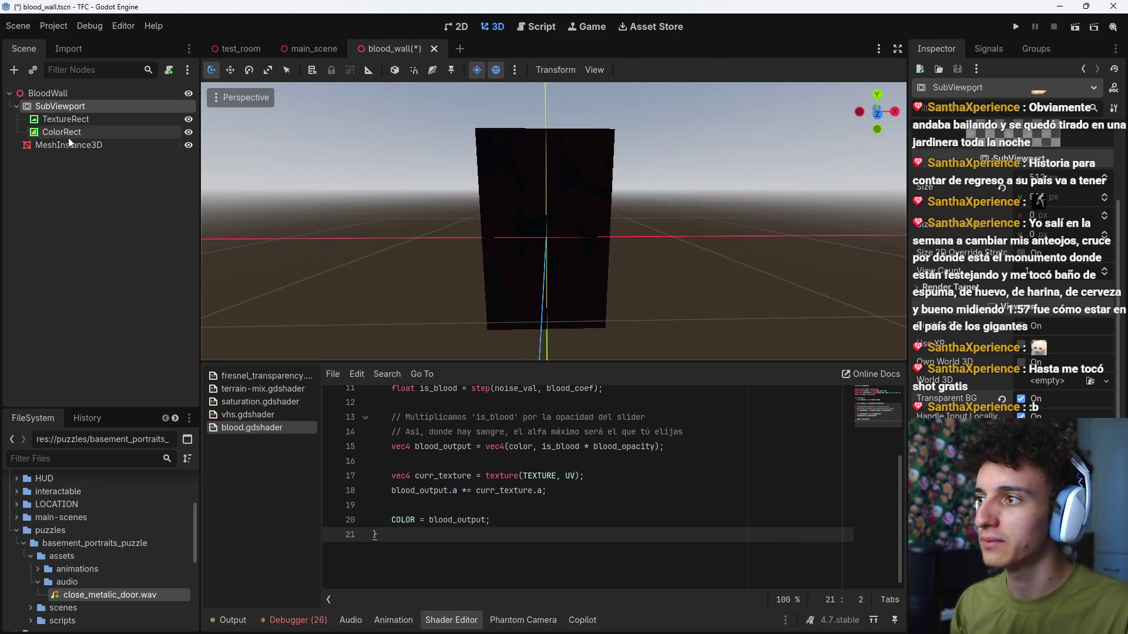
key(ctrl+F1)
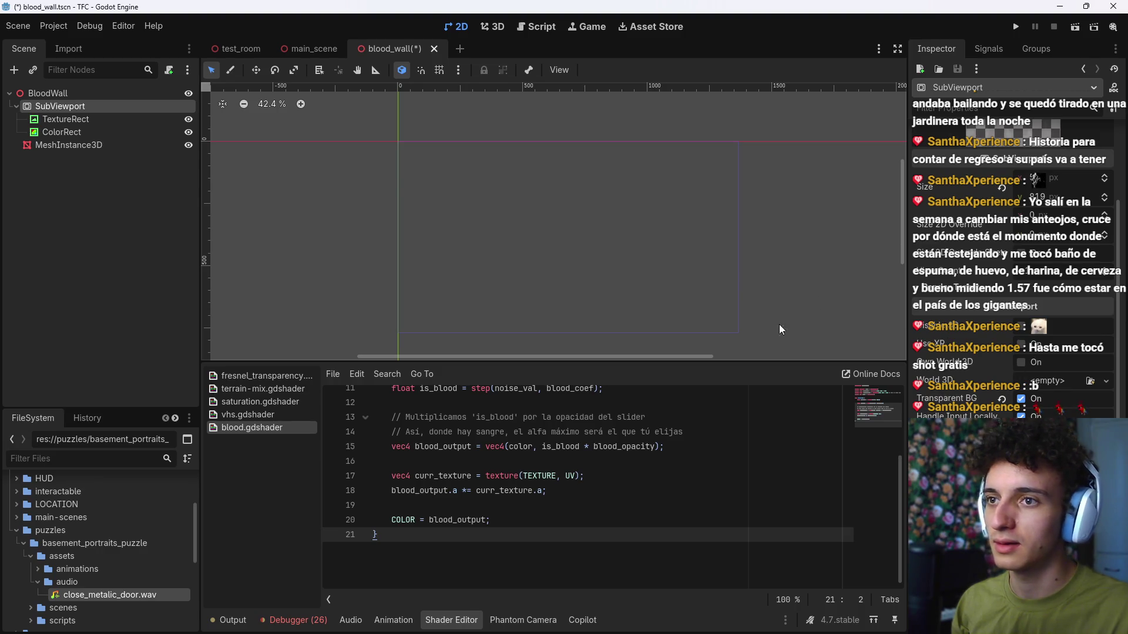
click(66, 147)
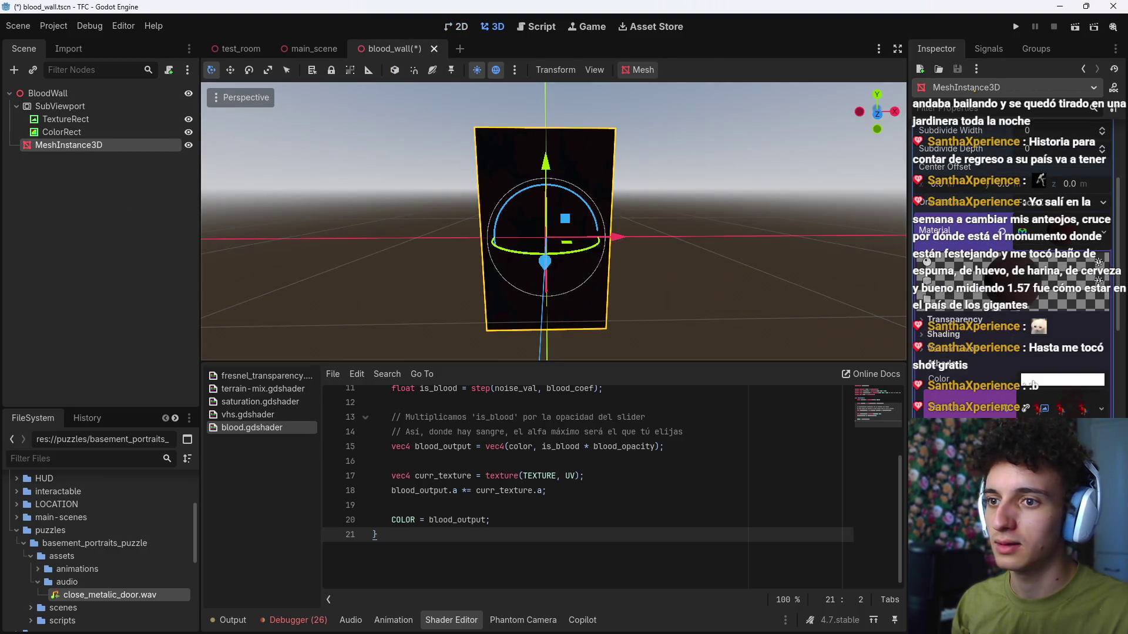
scroll(1022, 344, down, 5)
scroll(953, 274, up, 3)
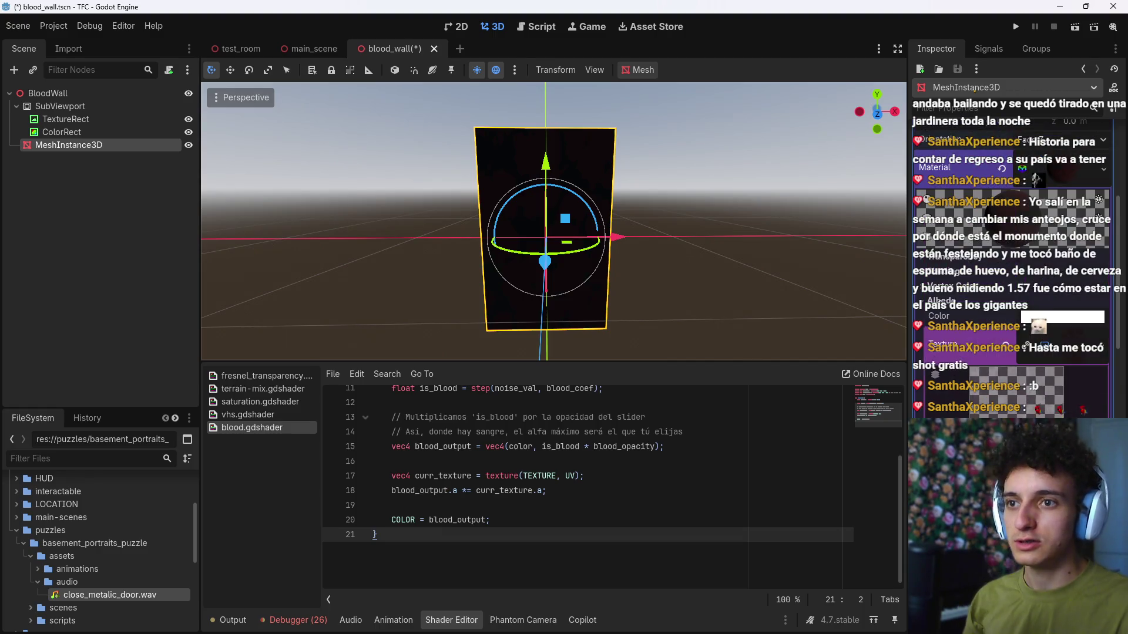
click(957, 262)
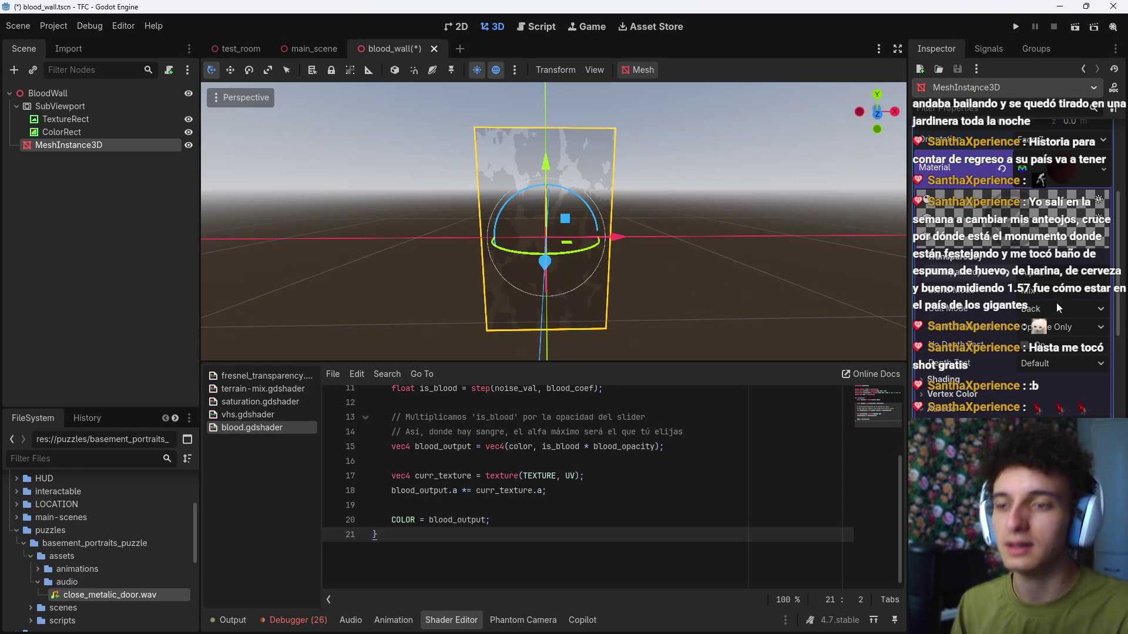
Step: Delete the TextureRect node and raise ColorRect's Blood Opacity to about 0.763
click(67, 121)
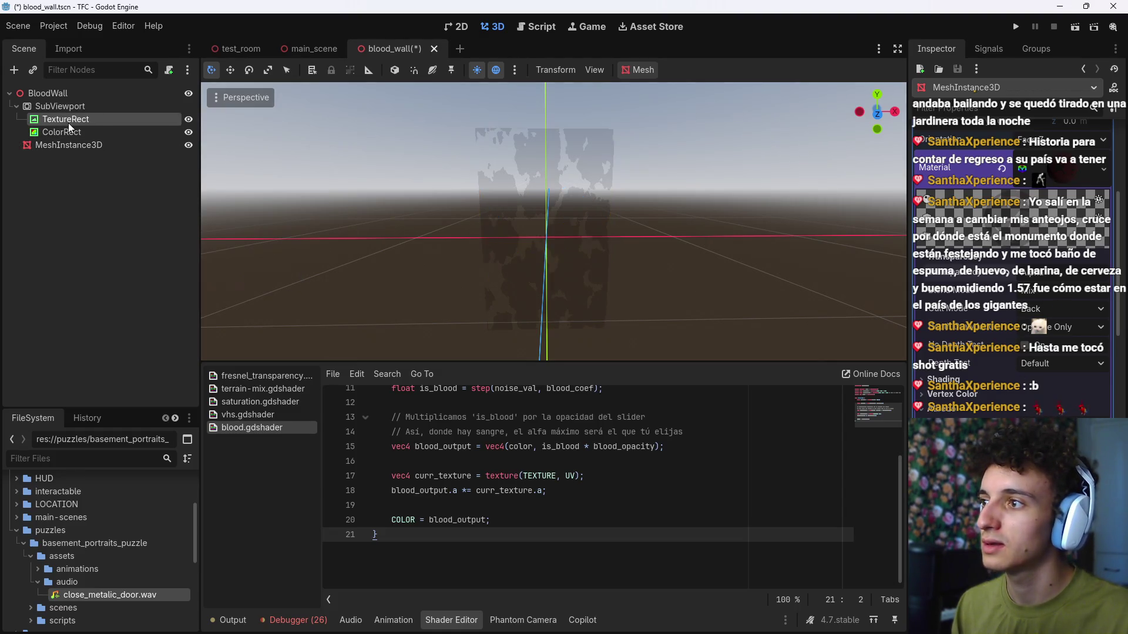
click(68, 142)
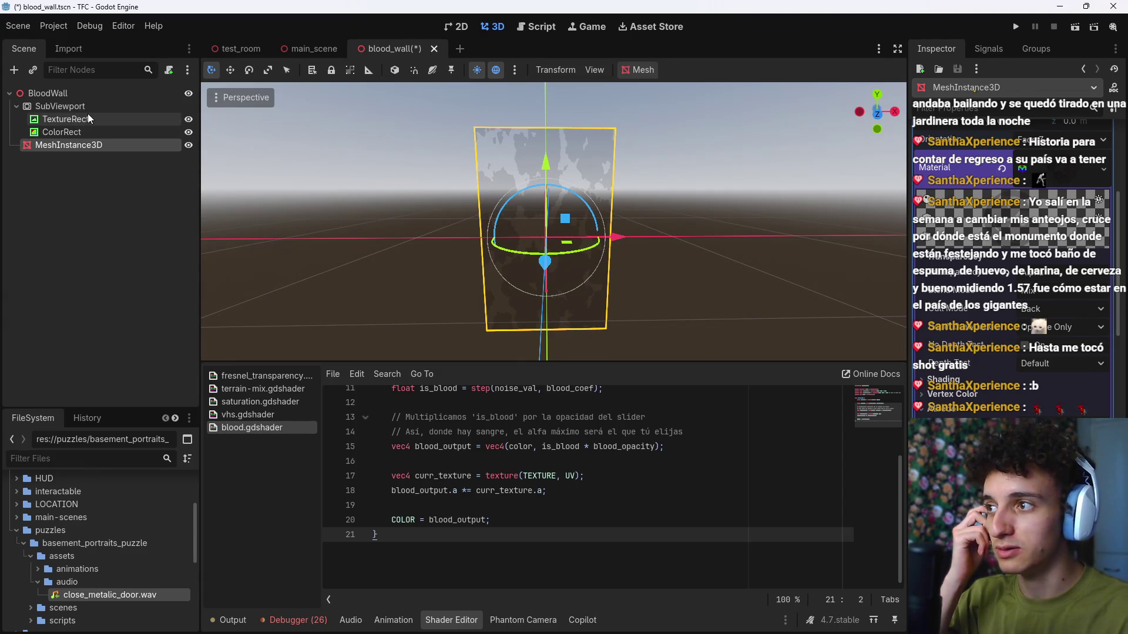
click(91, 117)
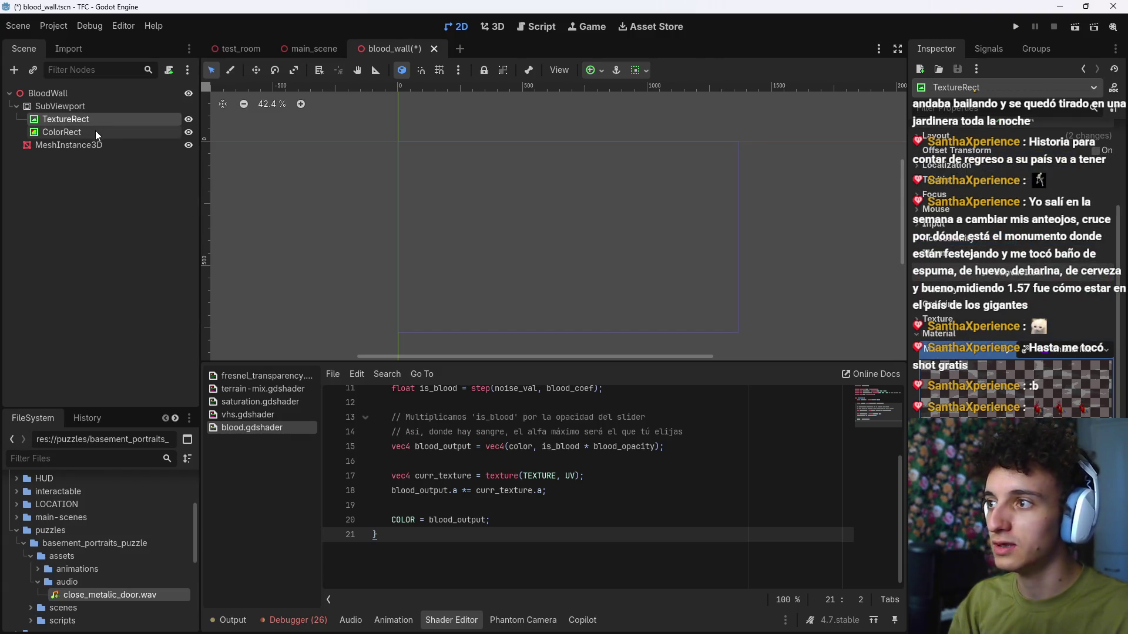
key(Delete)
click(531, 328)
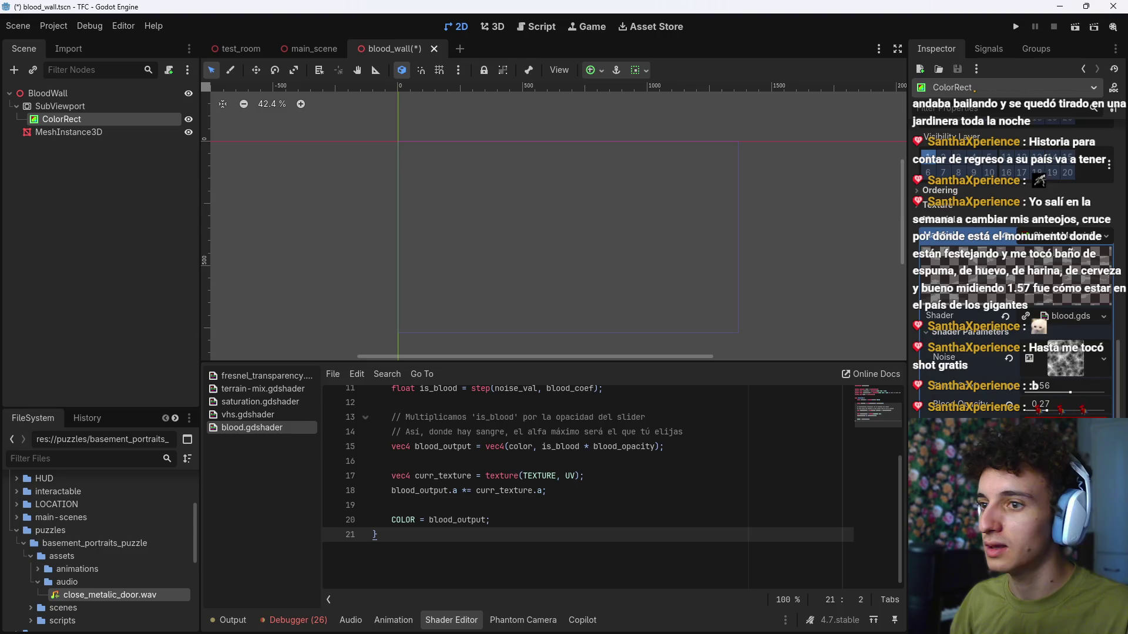
click(1085, 412)
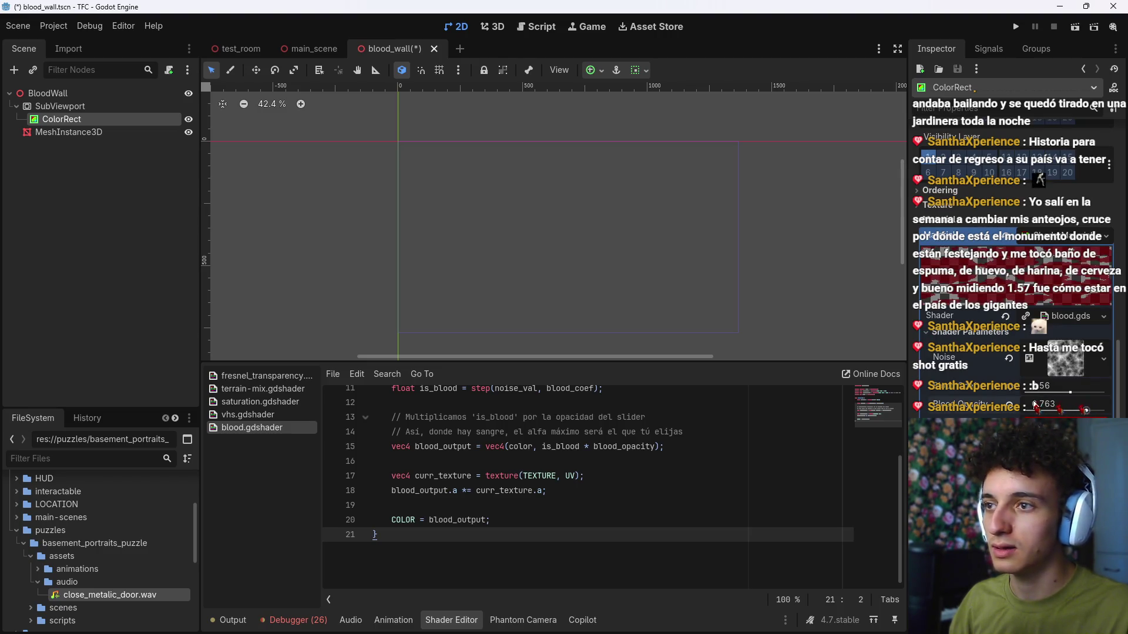
click(68, 132)
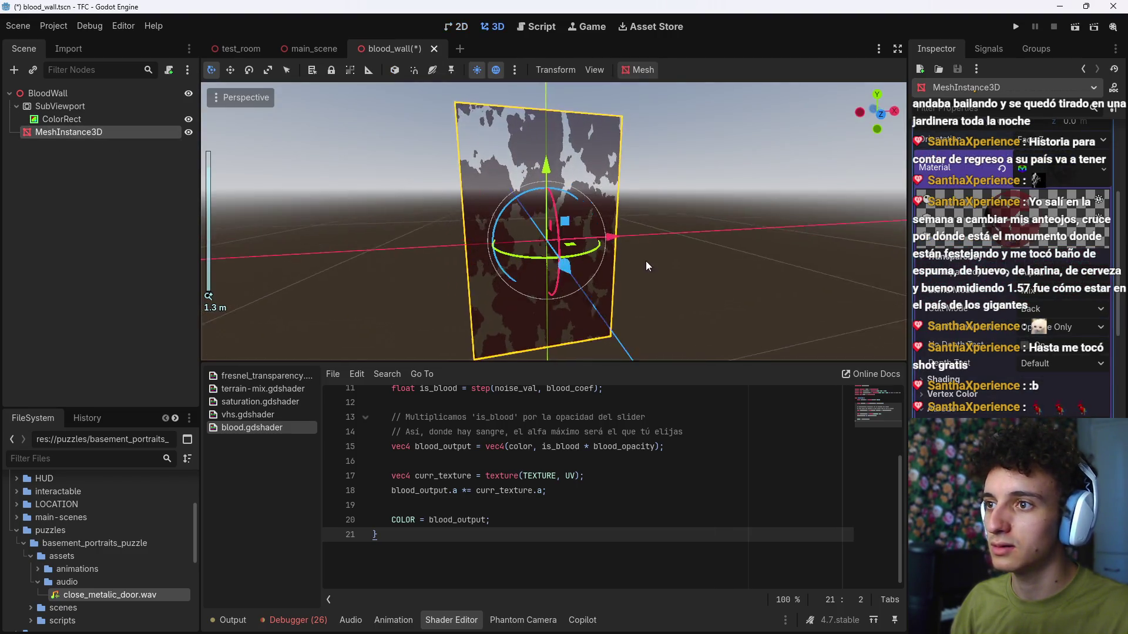
drag(646, 266, 628, 269)
scroll(1068, 386, down, 10)
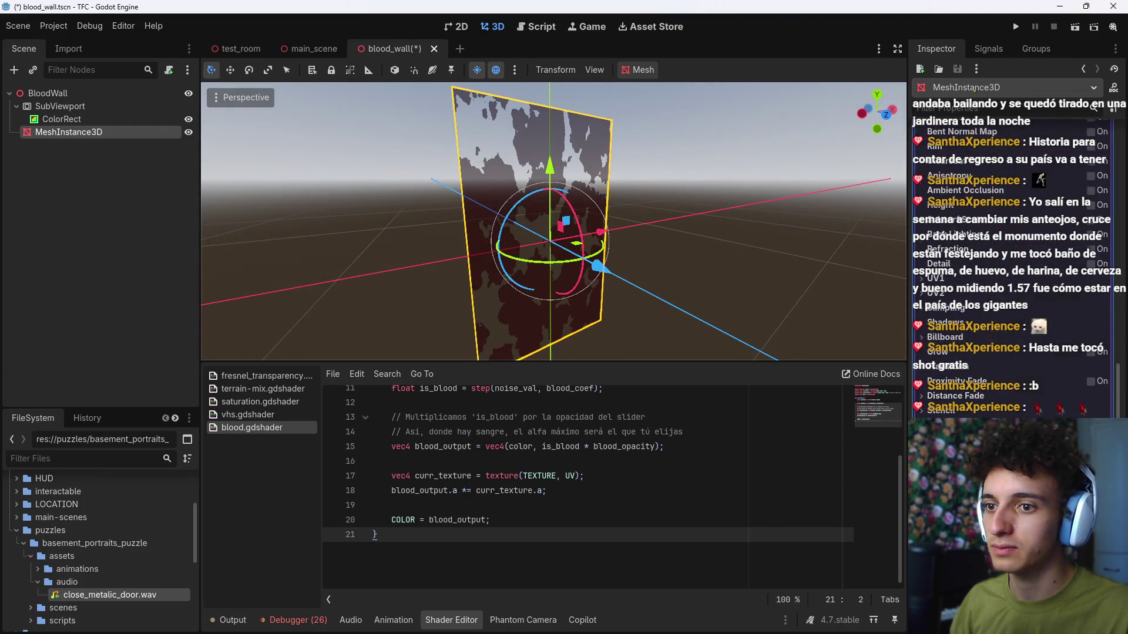
mouse_move(412, 228)
mouse_down()
mouse_move(671, 229)
mouse_move(609, 235)
mouse_move(652, 245)
mouse_move(628, 230)
mouse_move(665, 247)
mouse_up()
scroll(672, 229, up, 2)
scroll(632, 236, up, 4)
scroll(652, 246, down, 1)
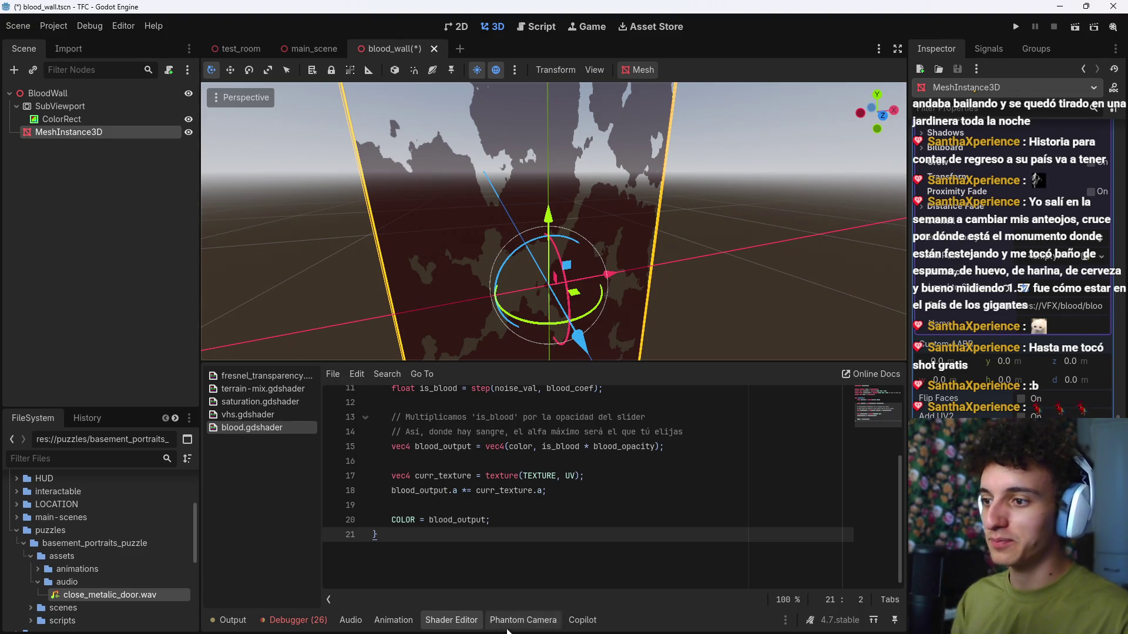
Step: Raise the shader parameter above Blood Opacity and frame the whole blood wall
click(451, 620)
key(s)
scroll(493, 578, down, 3)
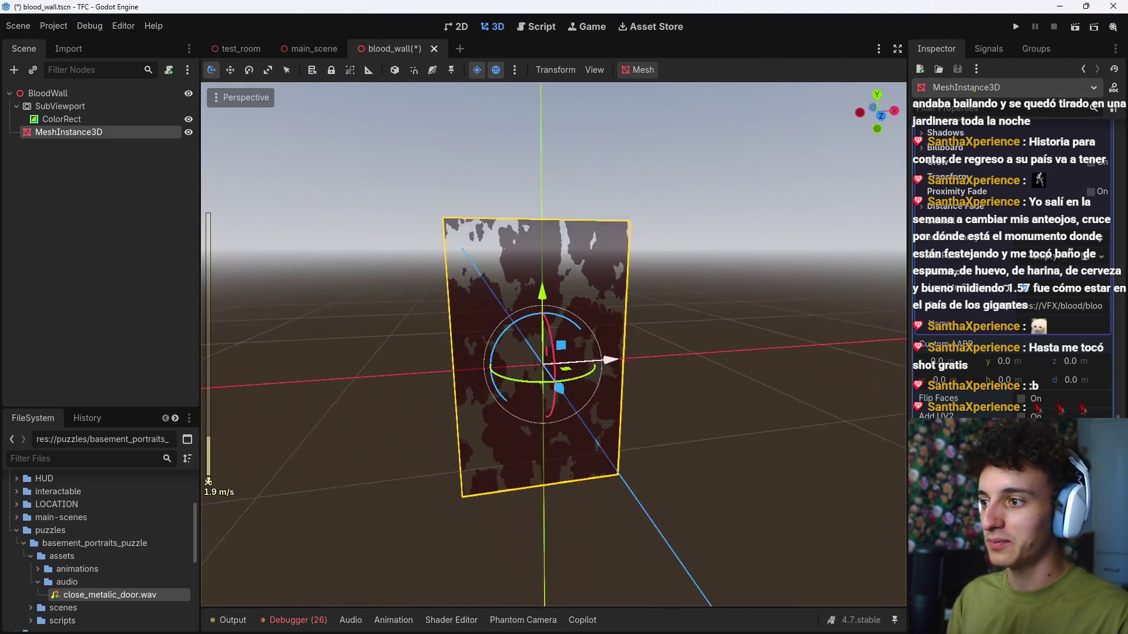
key(w)
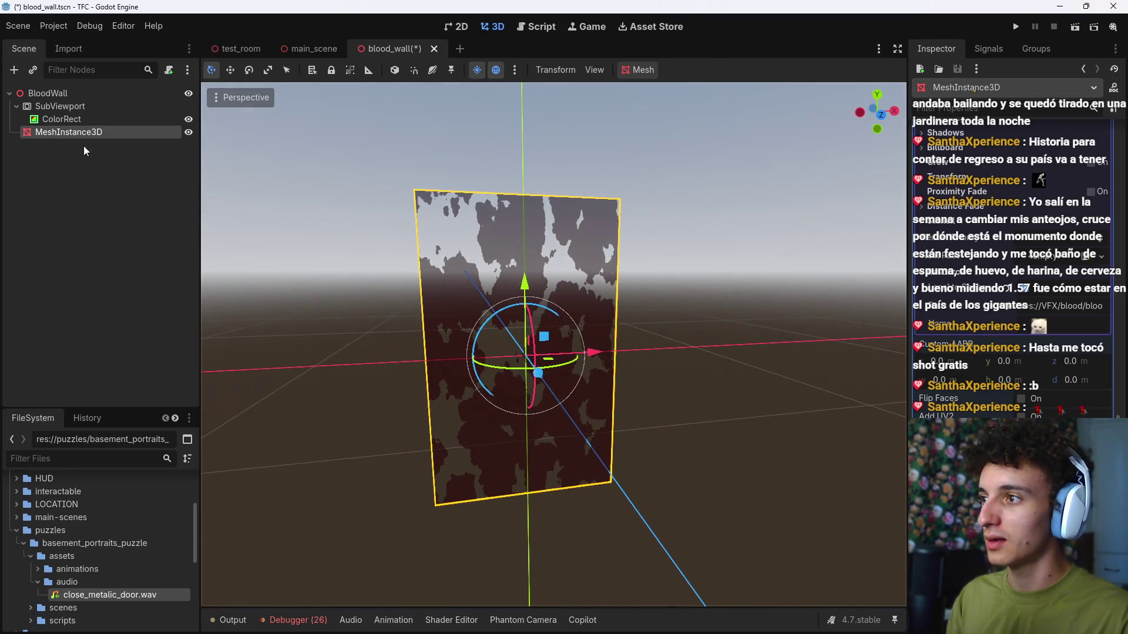
key(Up)
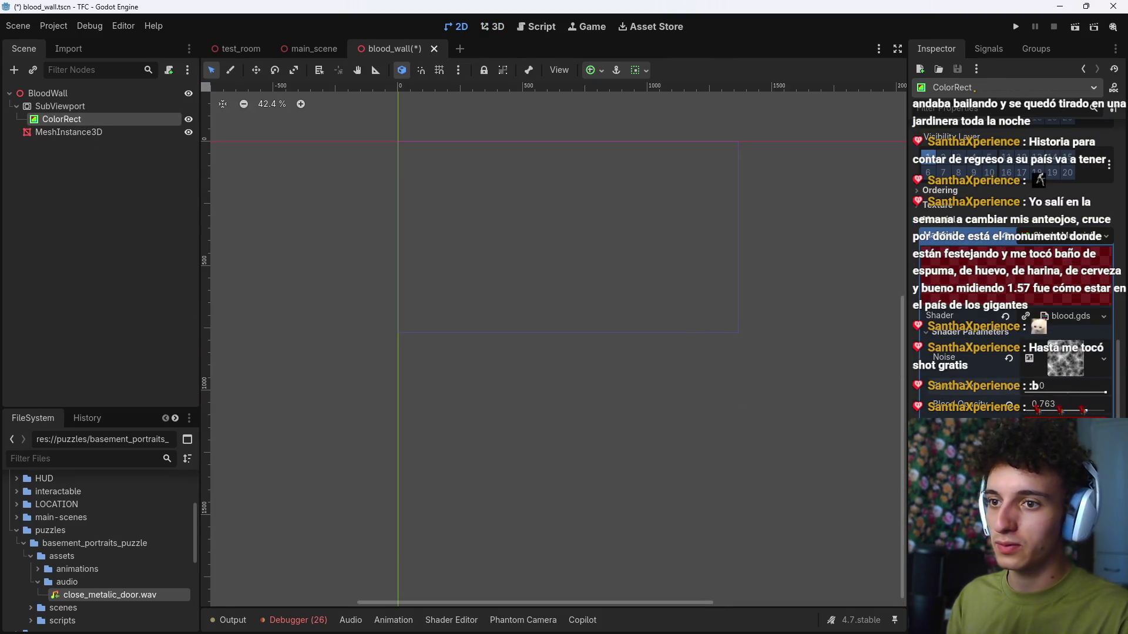
mouse_move(1070, 392)
mouse_down()
mouse_move(1092, 391)
mouse_move(1067, 391)
mouse_move(1105, 411)
mouse_up()
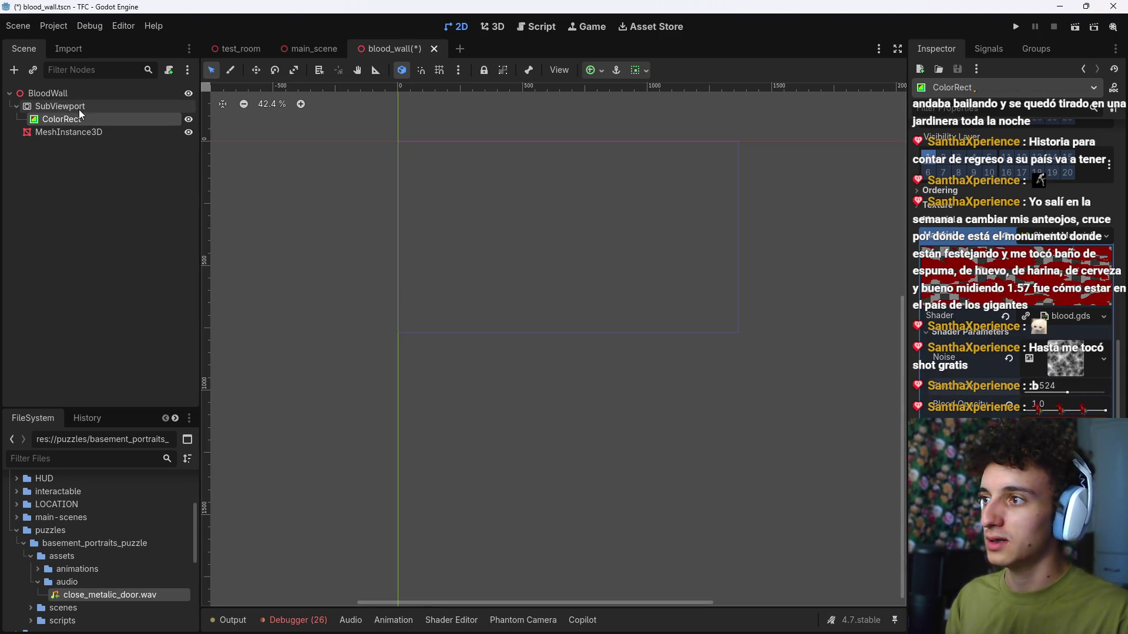
click(86, 95)
scroll(529, 341, up, 5)
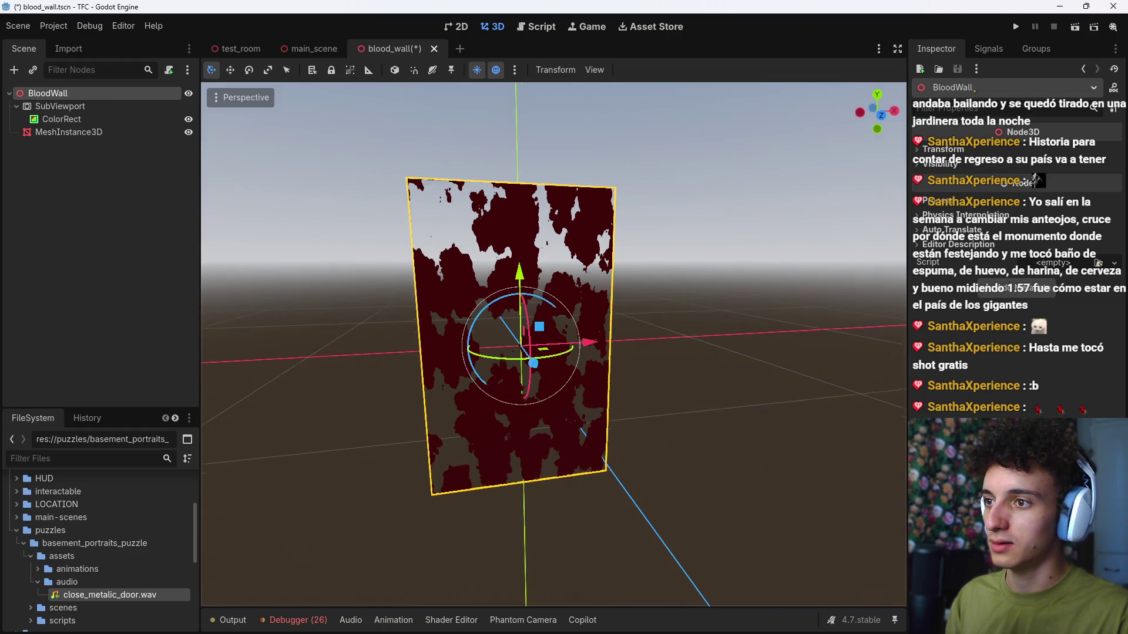
key(f)
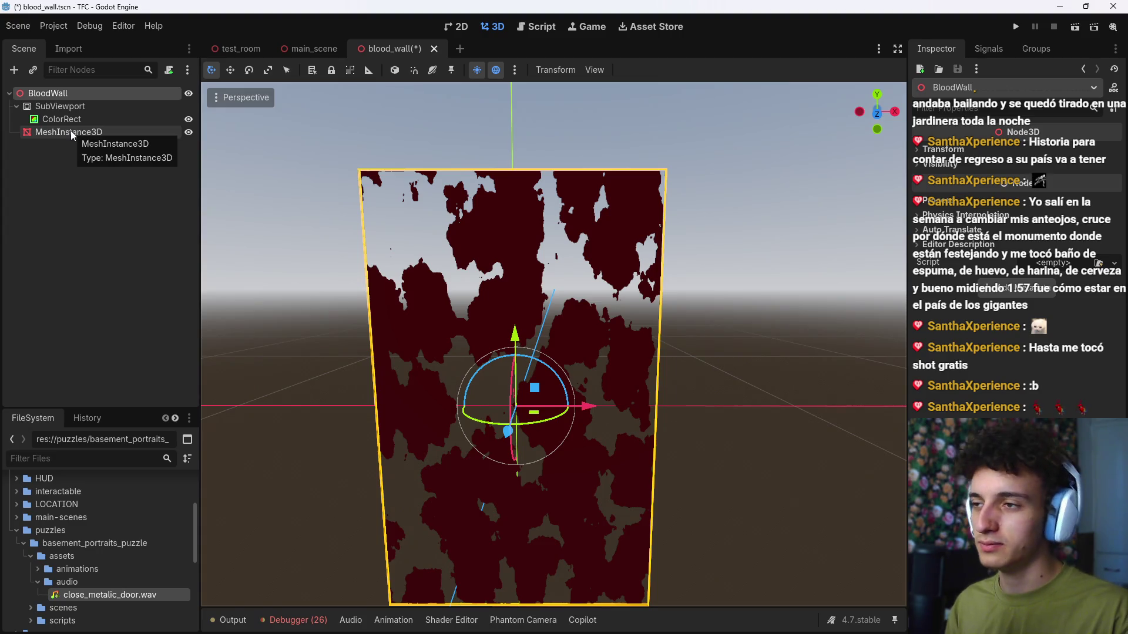
Step: Set Blood Opacity to about 0.904, widen blood coverage, adjust the pattern to 0.625, and save
click(87, 122)
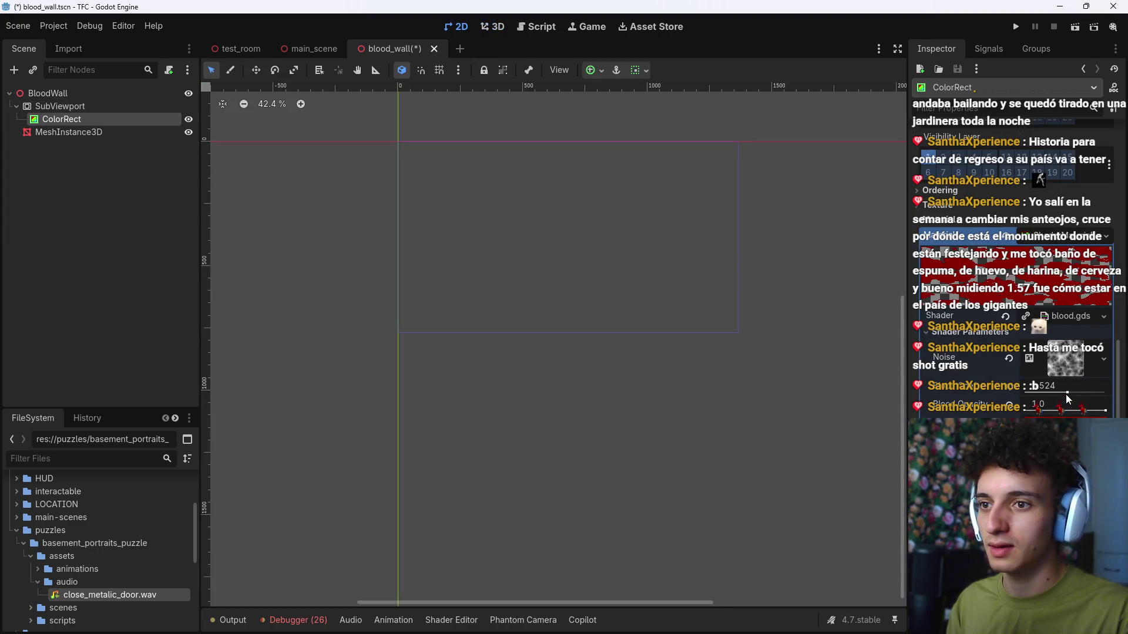
drag(1105, 410, 1095, 410)
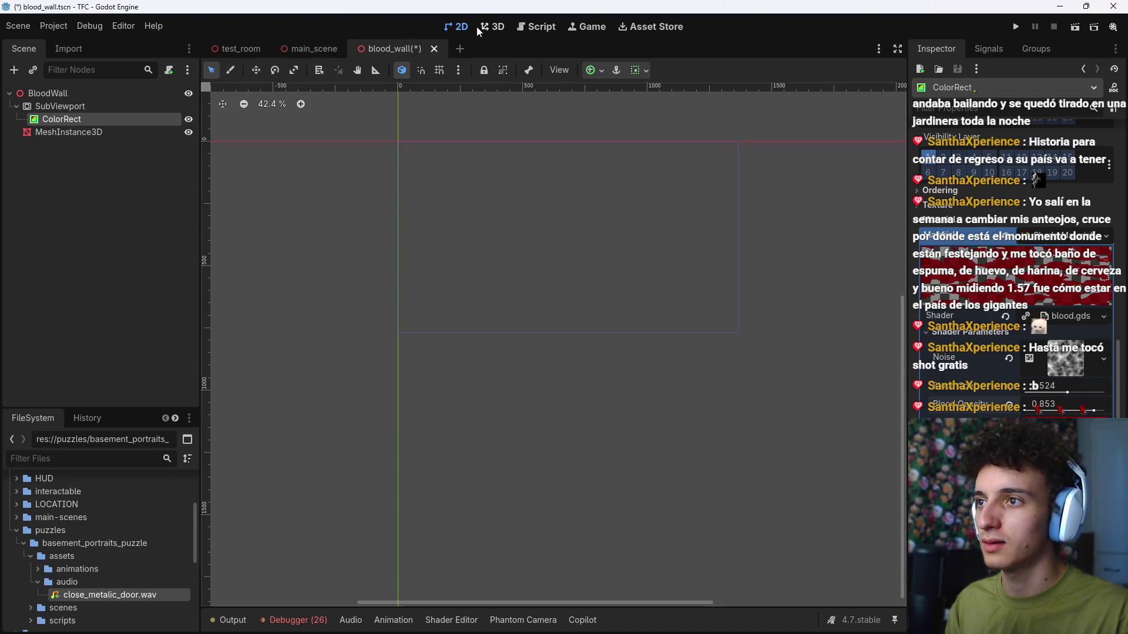
click(493, 27)
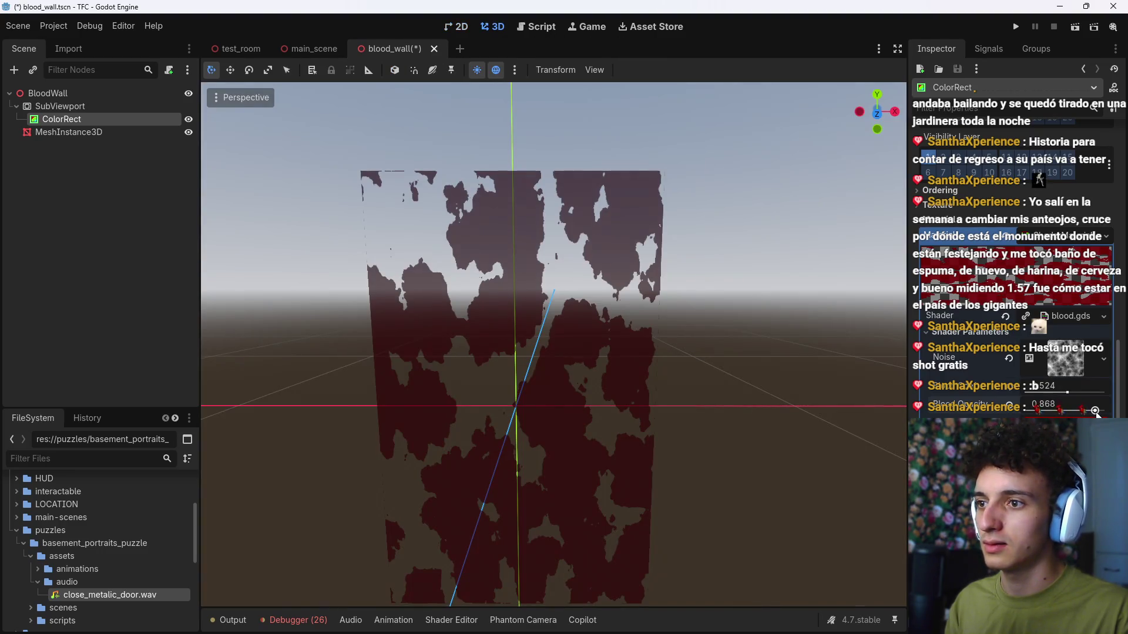
mouse_move(1093, 411)
mouse_down()
mouse_move(1057, 392)
mouse_move(1035, 391)
mouse_move(1091, 409)
mouse_move(873, 399)
mouse_up()
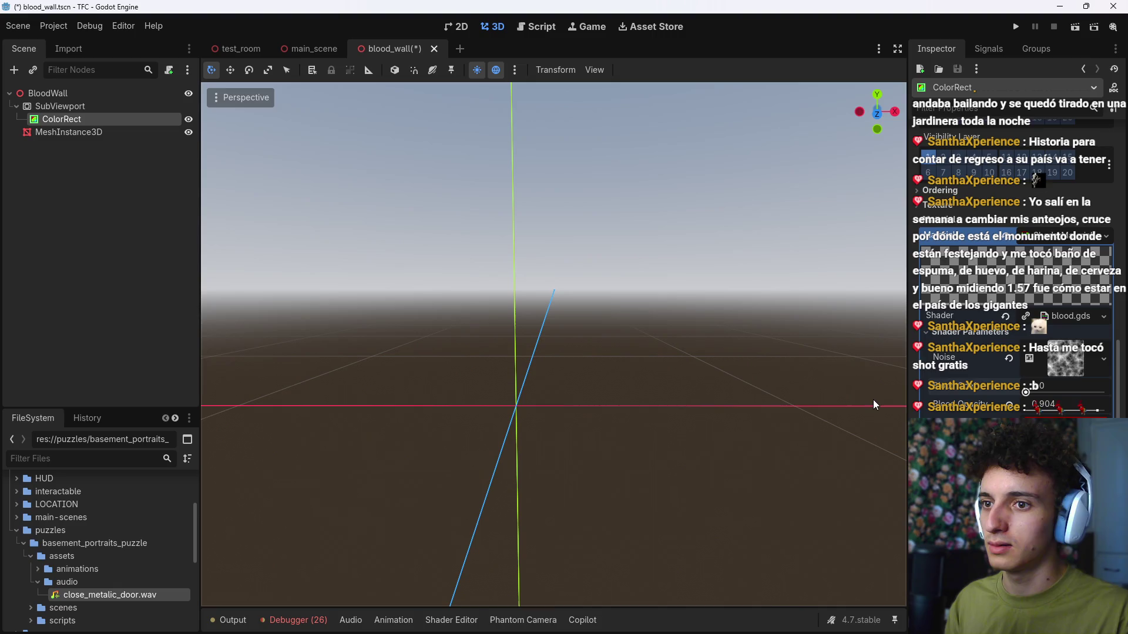
drag(1020, 409, 1076, 407)
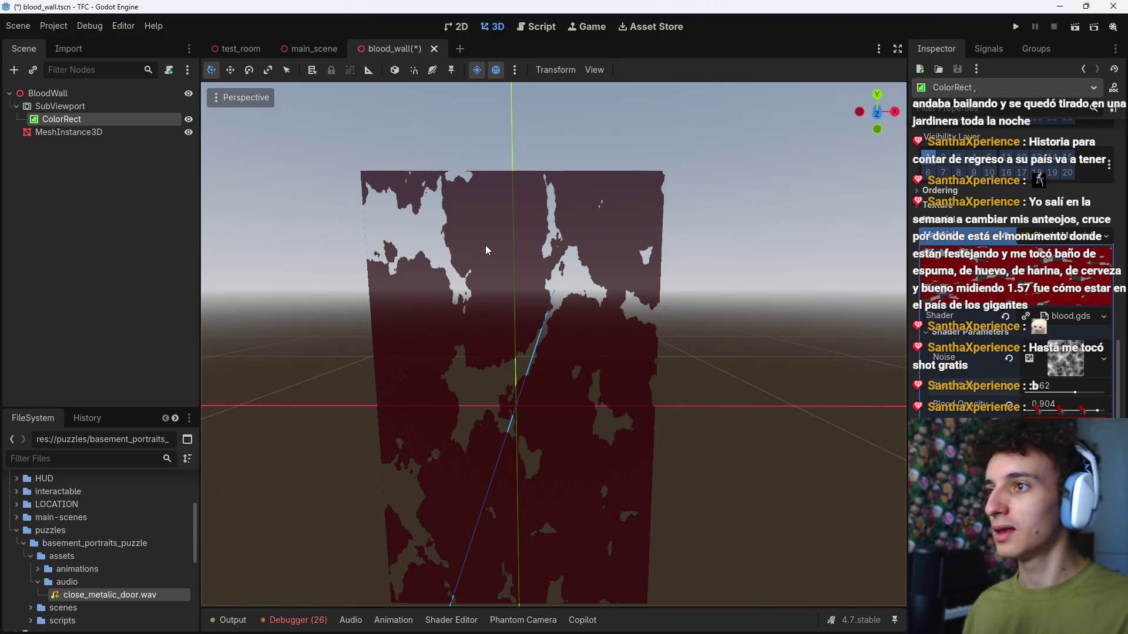
key(ctrl+s)
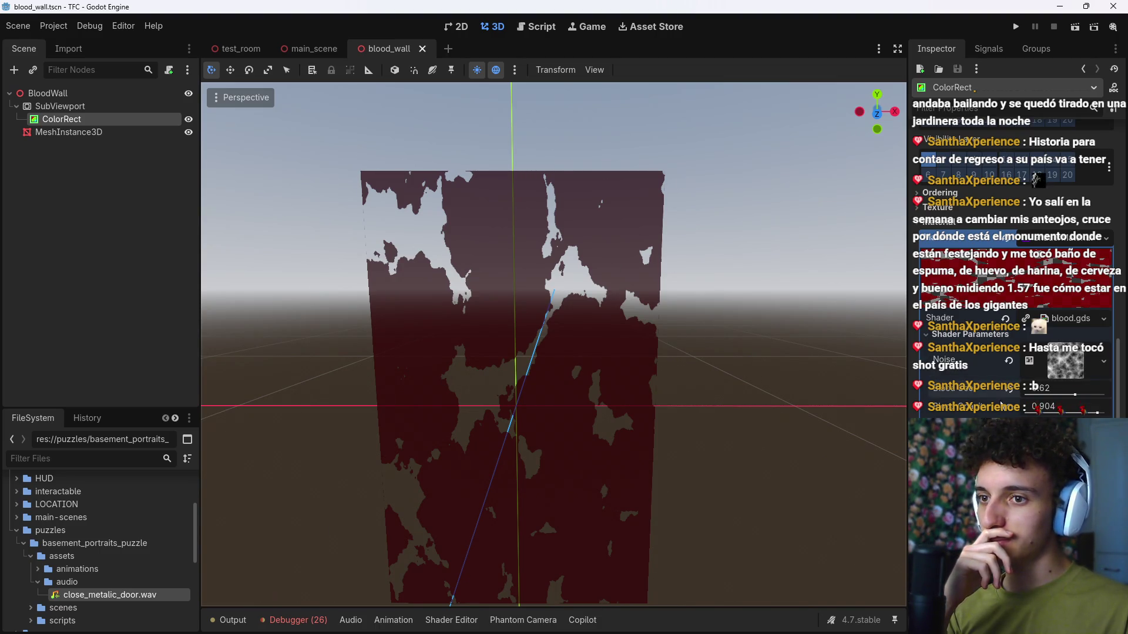
mouse_move(1075, 394)
mouse_down()
mouse_move(1032, 394)
mouse_move(1075, 394)
mouse_up()
key(ctrl+s)
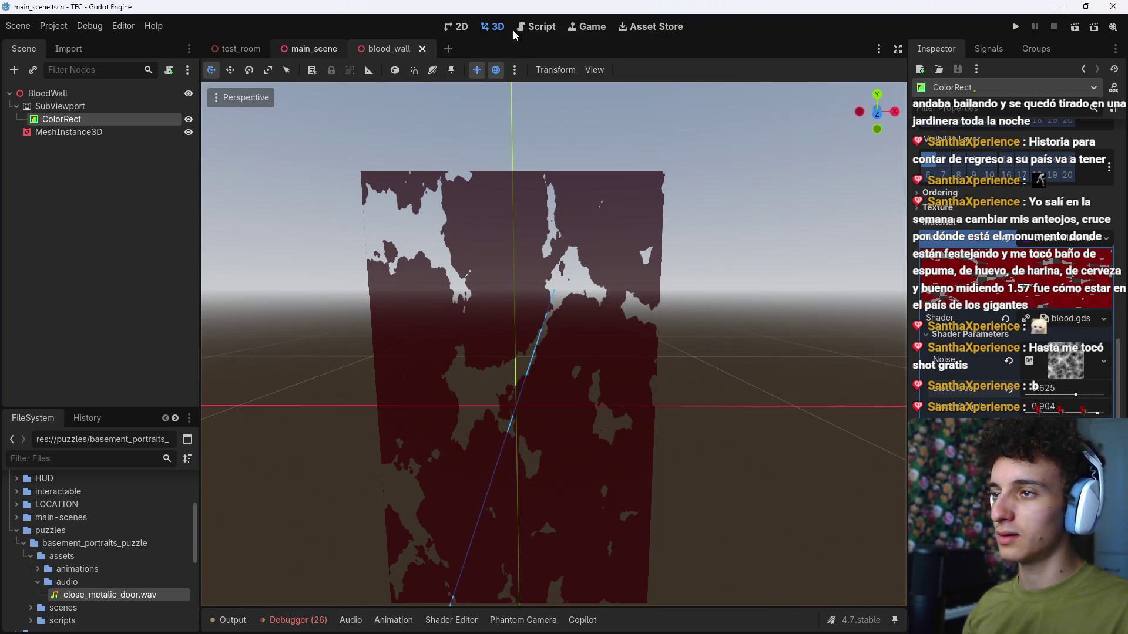
Step: Instance blood_wall.tscn as a child of CollectorAppearance in main_scene
click(309, 49)
click(88, 257)
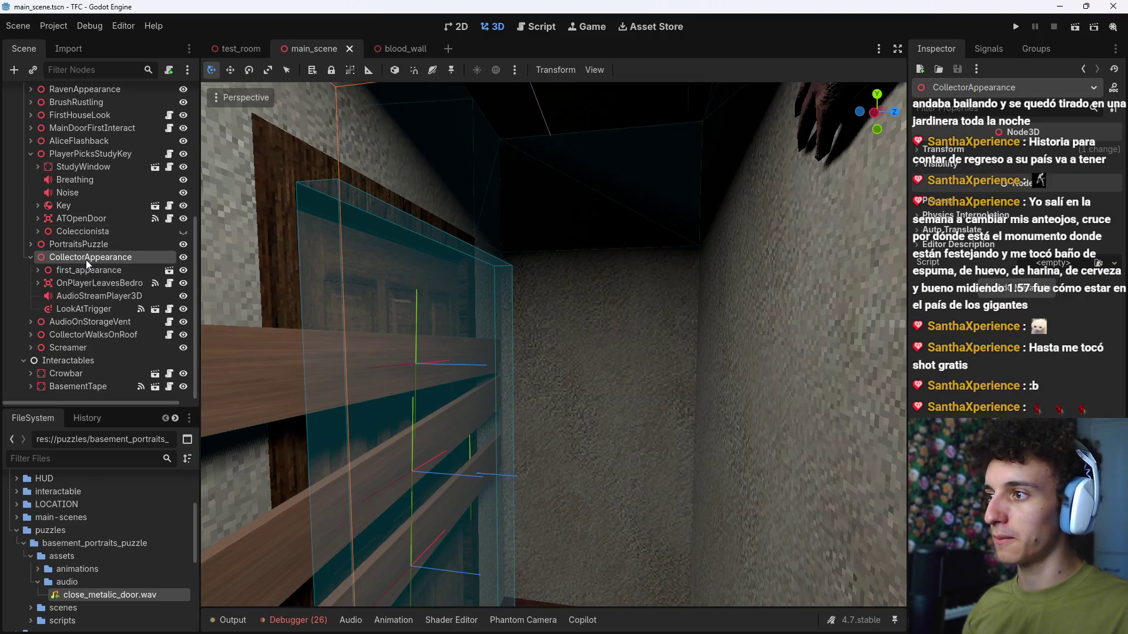
key(ctrl+shift+a)
text(blood)
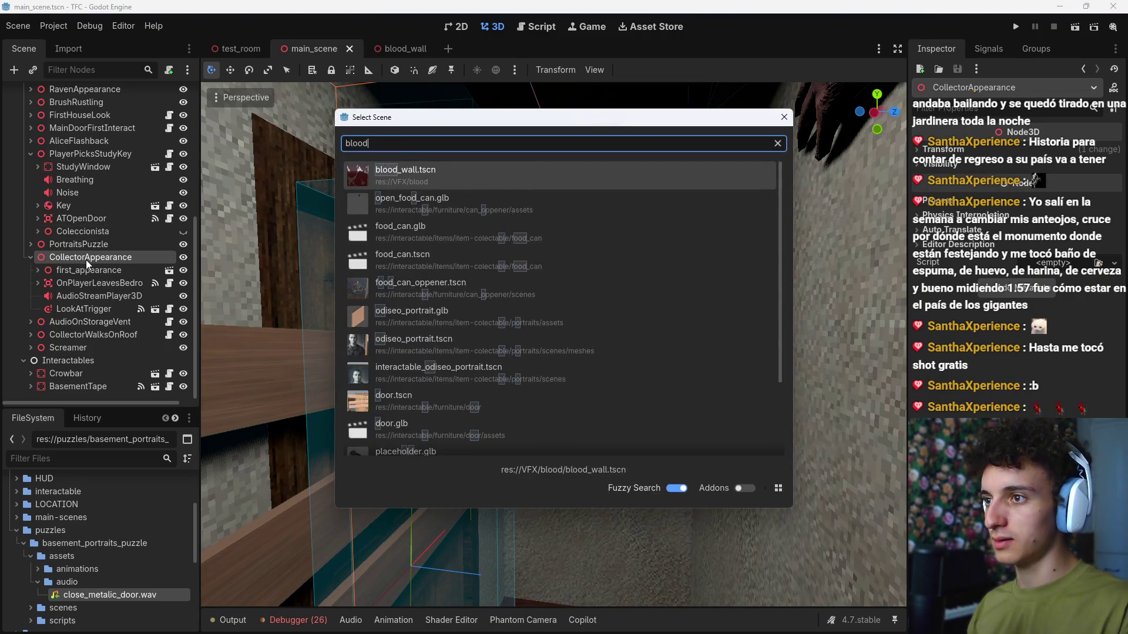
key(Return)
key(f)
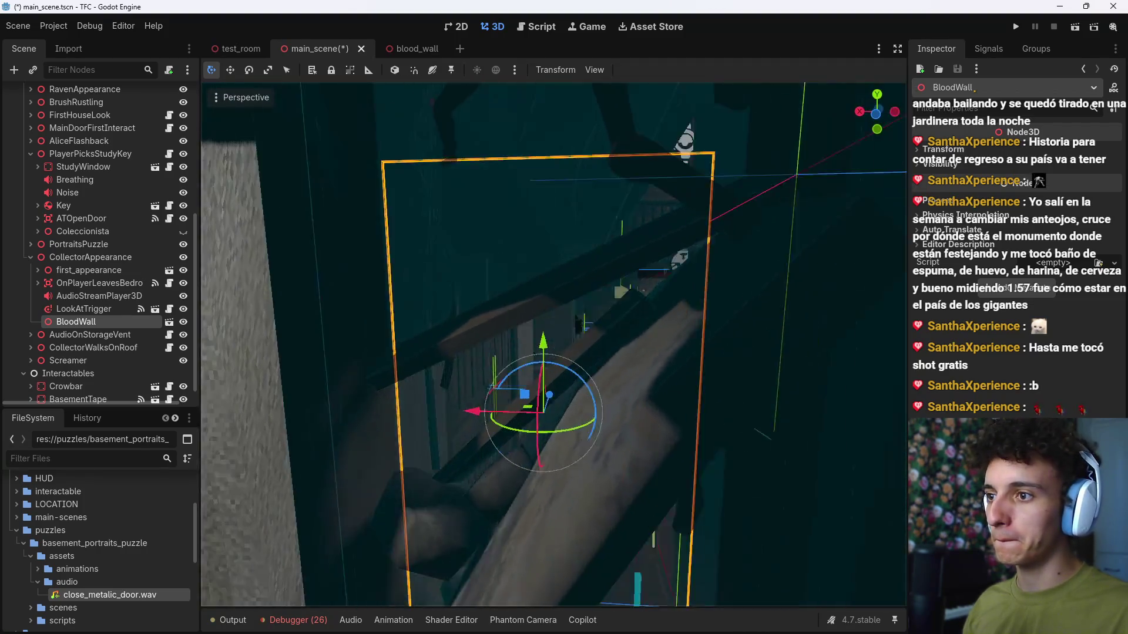
Step: Move, rotate and scale the BloodWall to about 1.7 against the corridor's end wall
drag(335, 323, 335, 323)
drag(550, 385, 538, 389)
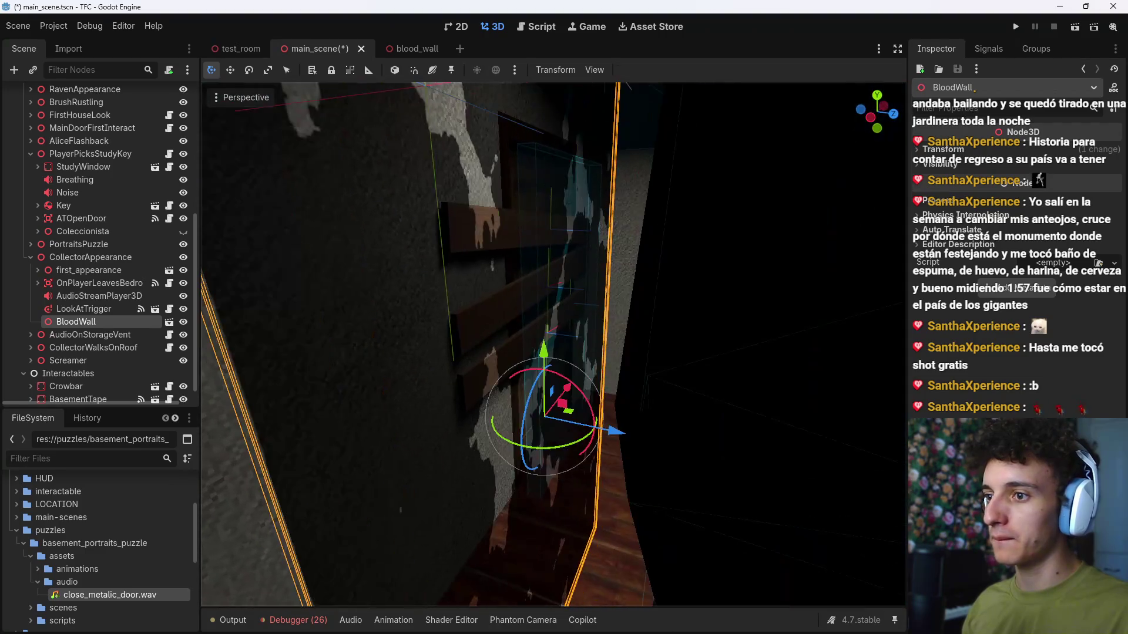
mouse_move(551, 453)
mouse_down()
mouse_move(495, 425)
mouse_move(548, 431)
mouse_up()
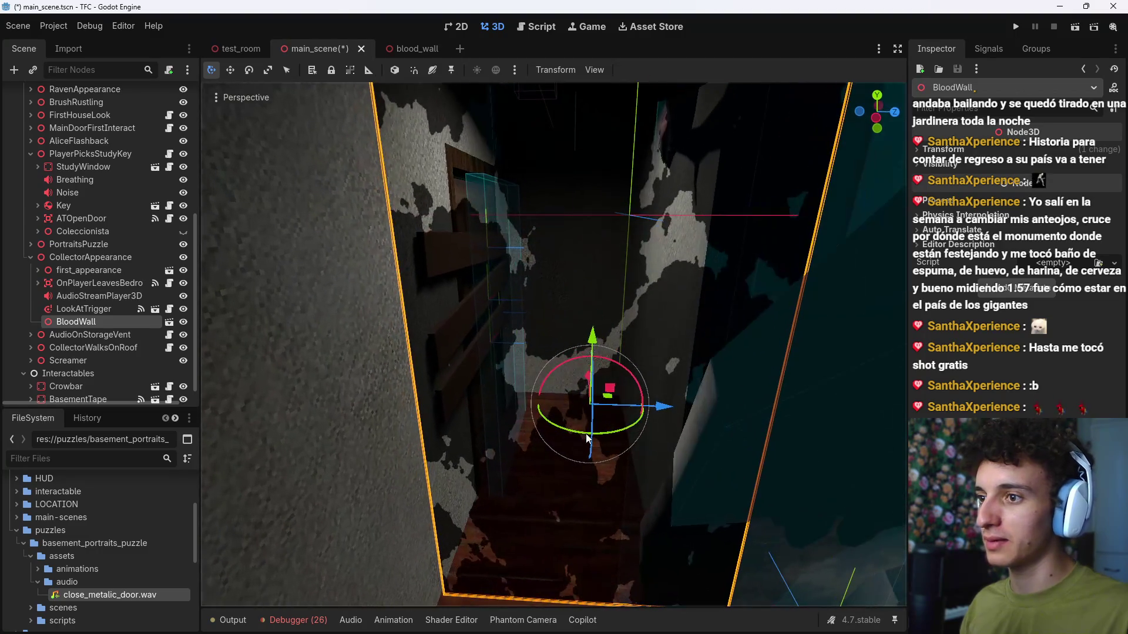
mouse_move(599, 381)
mouse_down()
mouse_move(584, 344)
mouse_move(581, 252)
mouse_up()
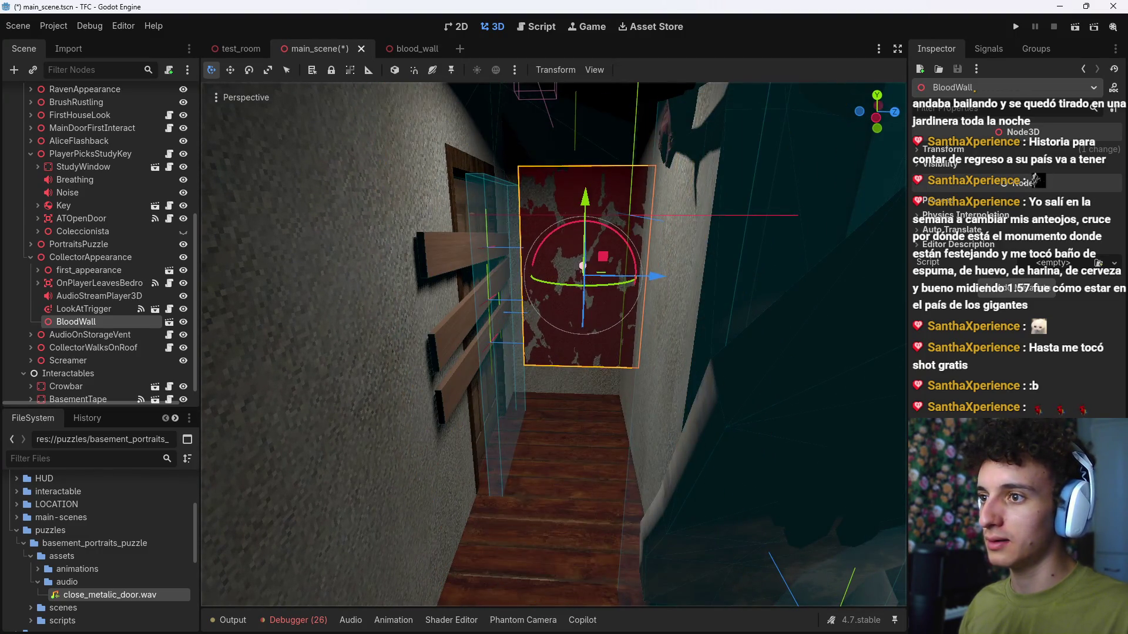
scroll(579, 251, up, 5)
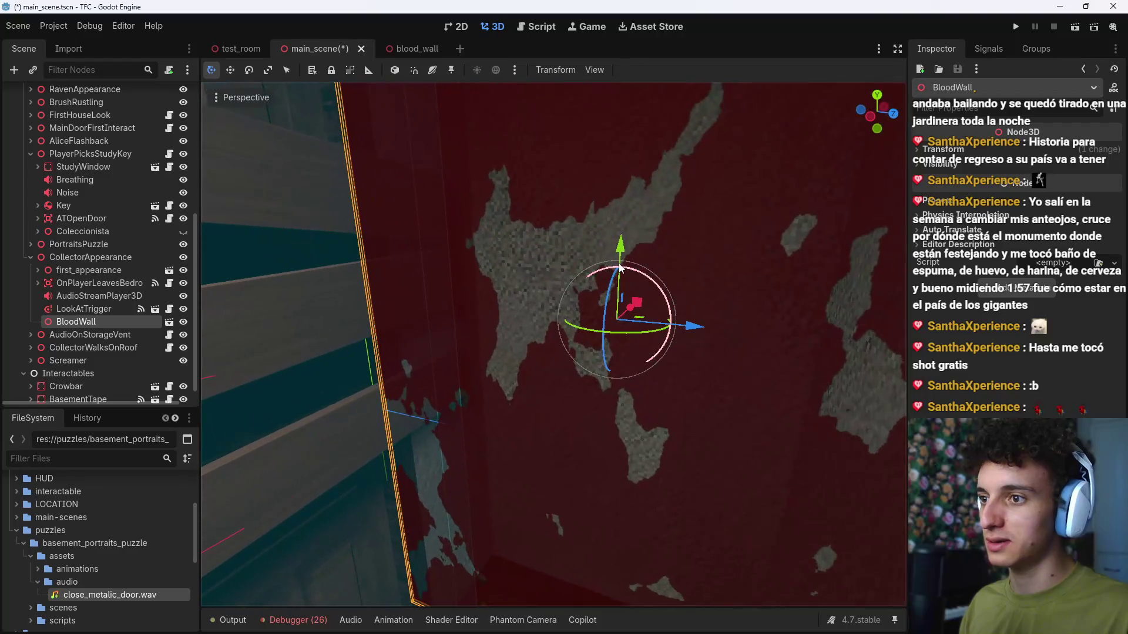
mouse_move(633, 305)
mouse_down()
mouse_move(675, 258)
mouse_move(676, 275)
mouse_move(658, 267)
mouse_move(672, 276)
mouse_move(728, 265)
mouse_up()
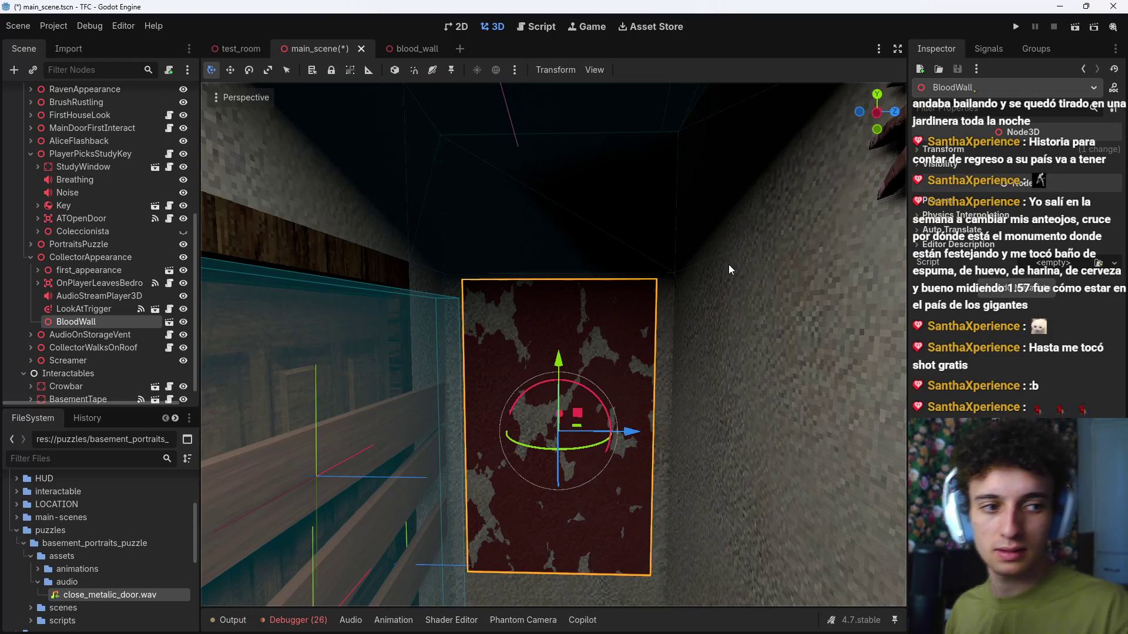
click(943, 149)
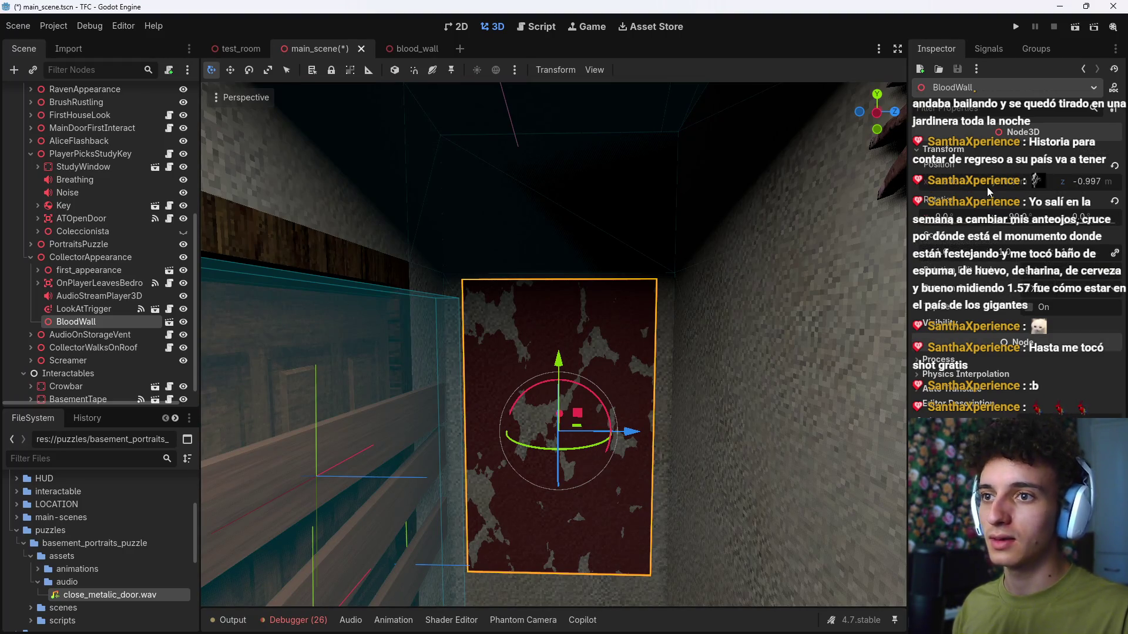
mouse_move(942, 253)
mouse_down()
mouse_move(993, 252)
mouse_move(957, 253)
mouse_up()
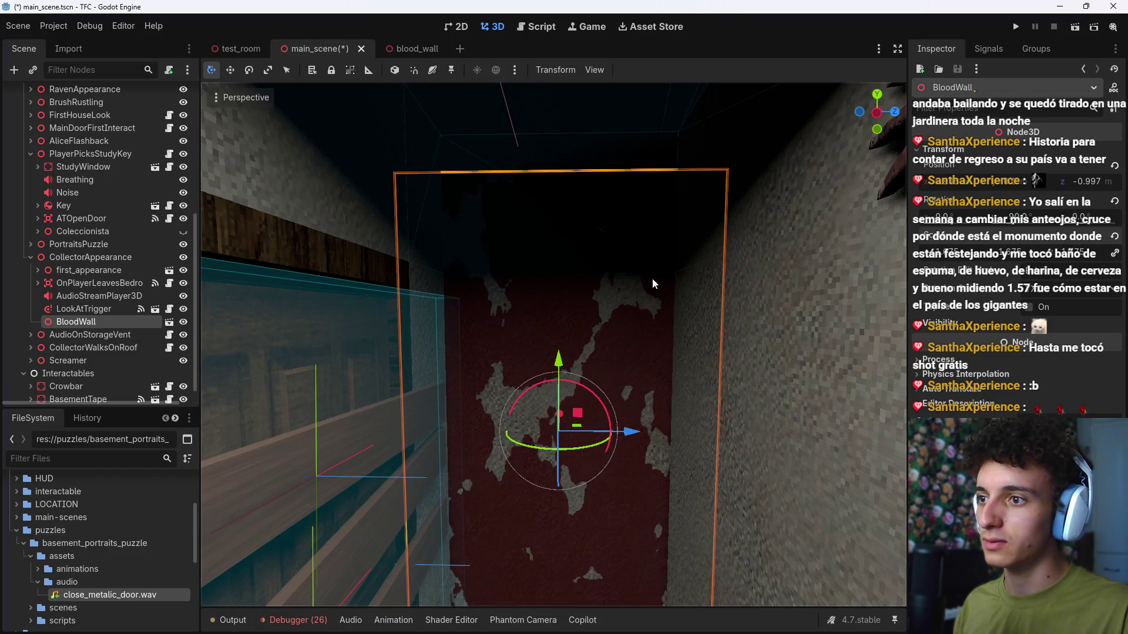
mouse_move(558, 358)
mouse_down()
mouse_move(697, 403)
mouse_move(688, 400)
mouse_up()
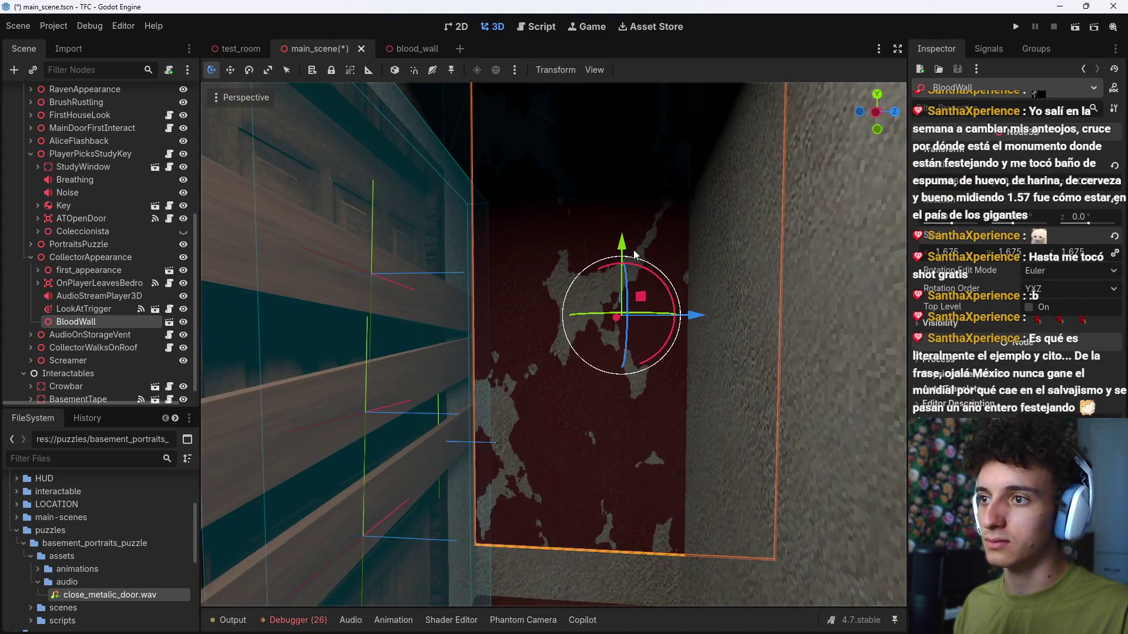
drag(622, 240, 621, 301)
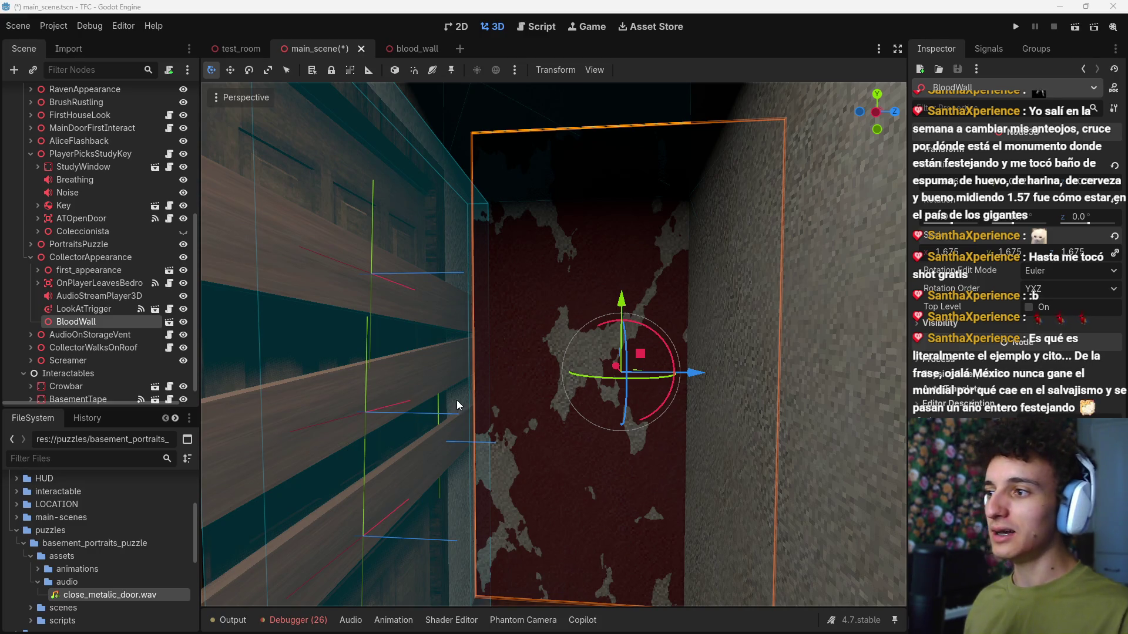
scroll(466, 360, down, 2)
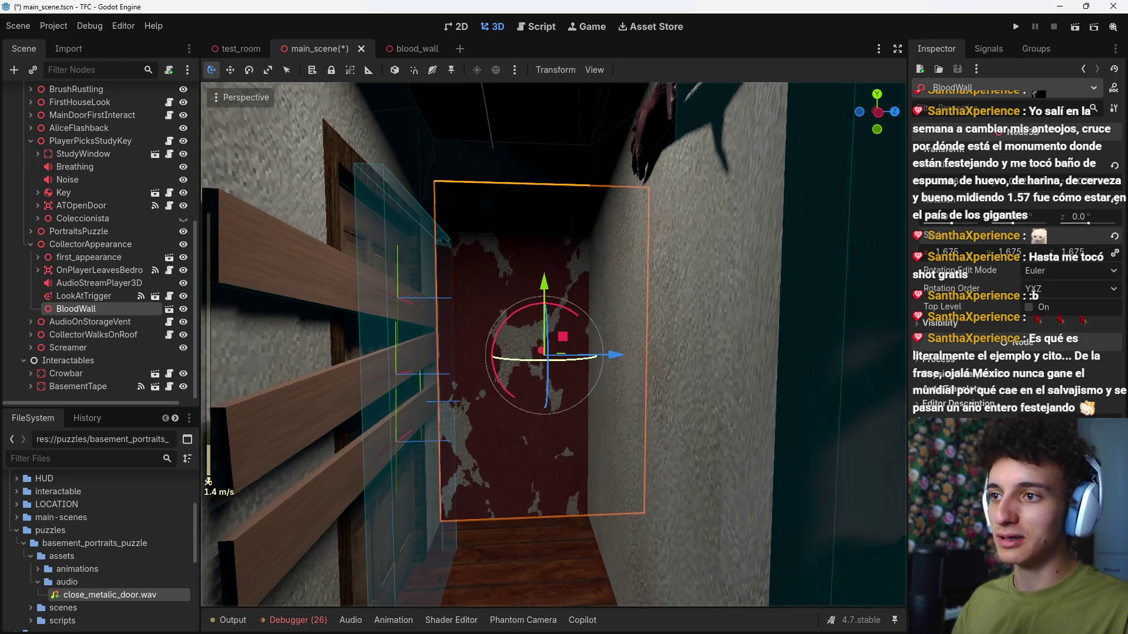
click(80, 394)
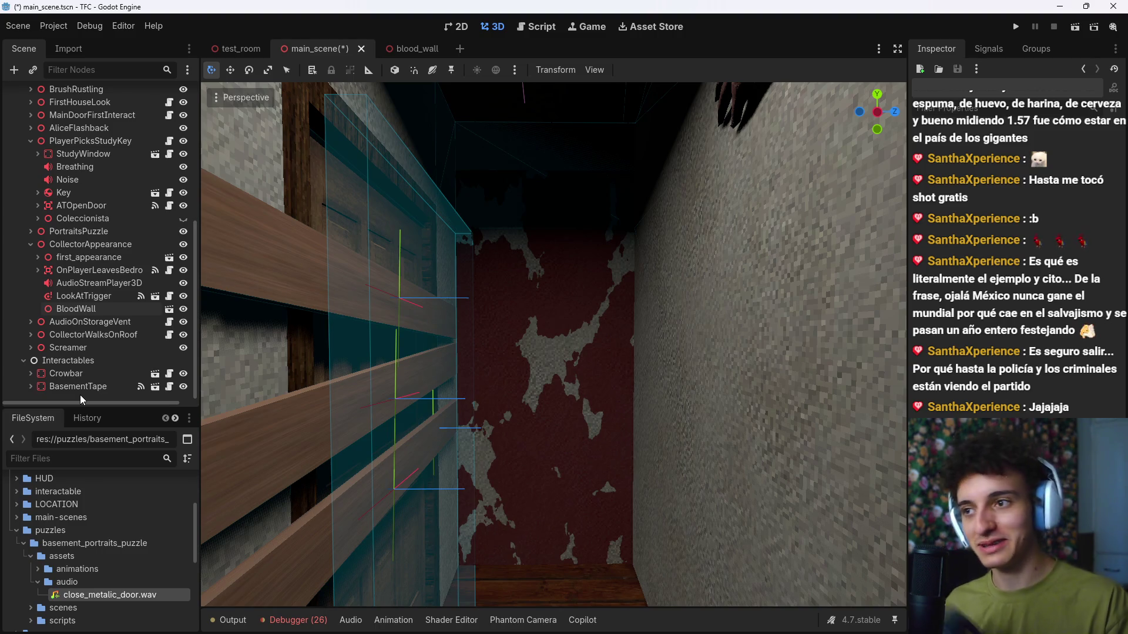
mouse_move(578, 397)
mouse_down()
mouse_move(587, 329)
mouse_move(593, 417)
mouse_move(583, 395)
mouse_up()
click(104, 311)
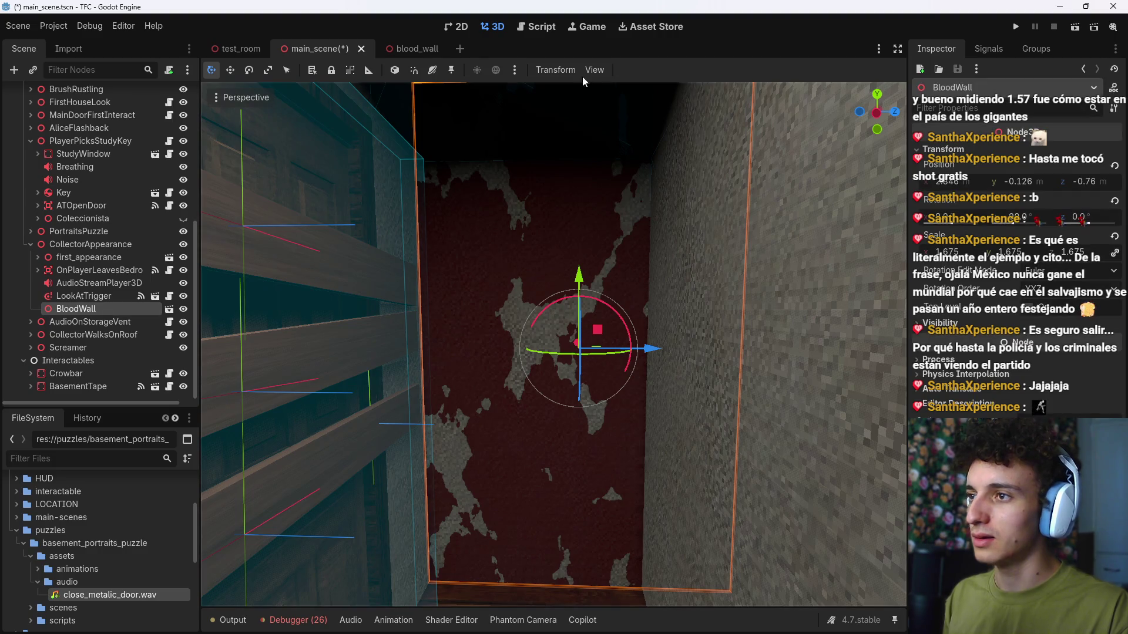
Step: Attach a new blood_wall.gd script to the BloodWall root and select its template functions
click(432, 47)
click(58, 97)
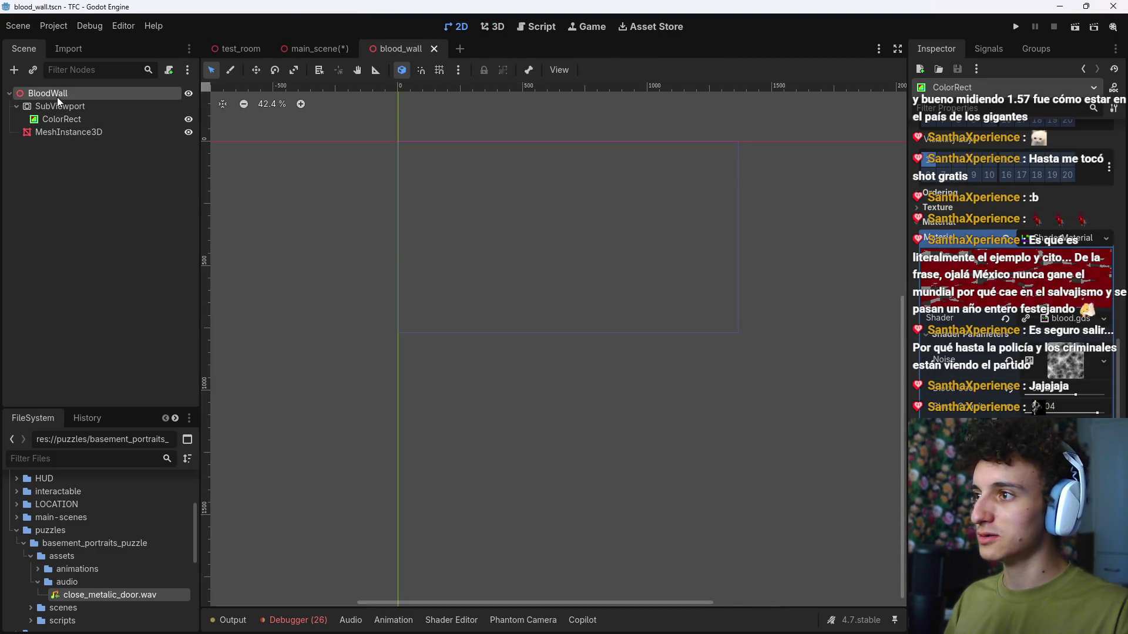
click(168, 70)
click(686, 288)
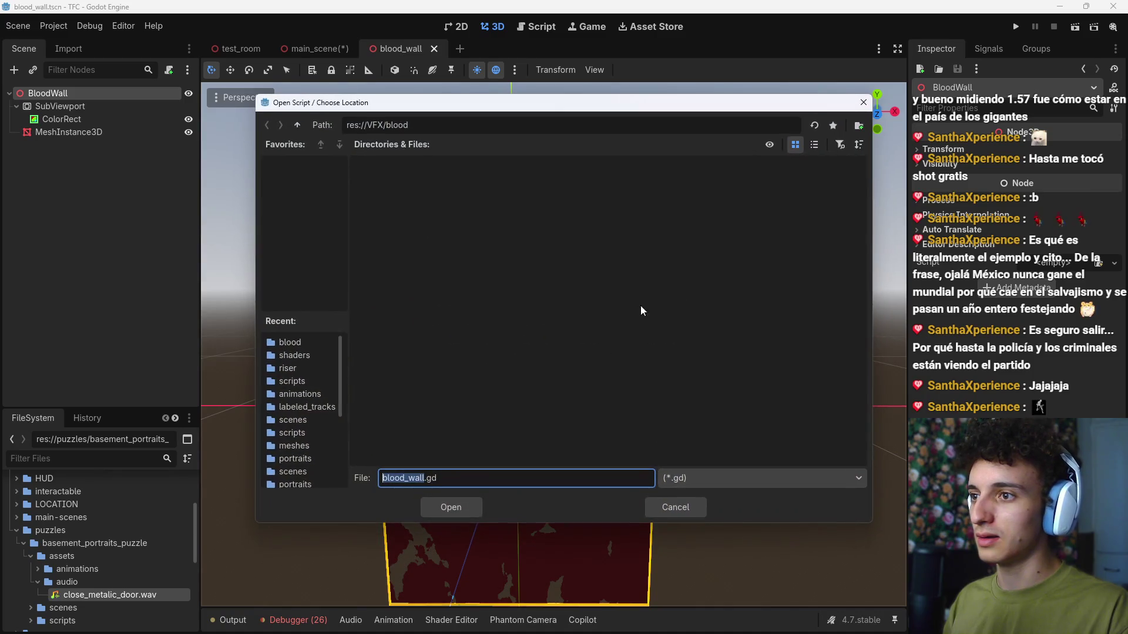
right_click(487, 199)
click(471, 467)
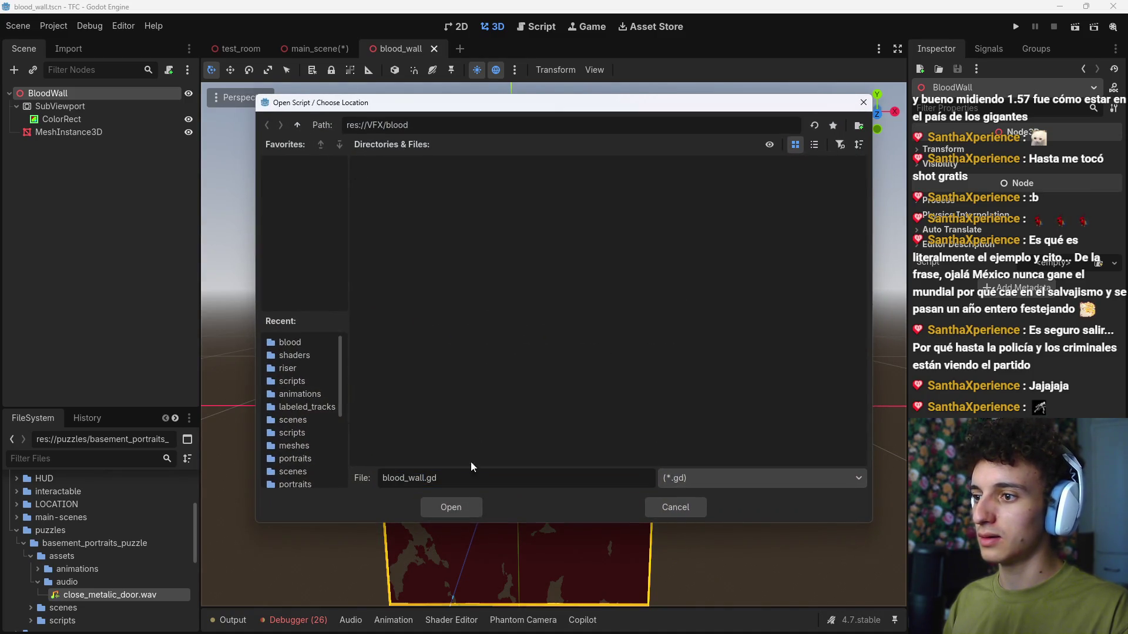
click(451, 507)
click(532, 426)
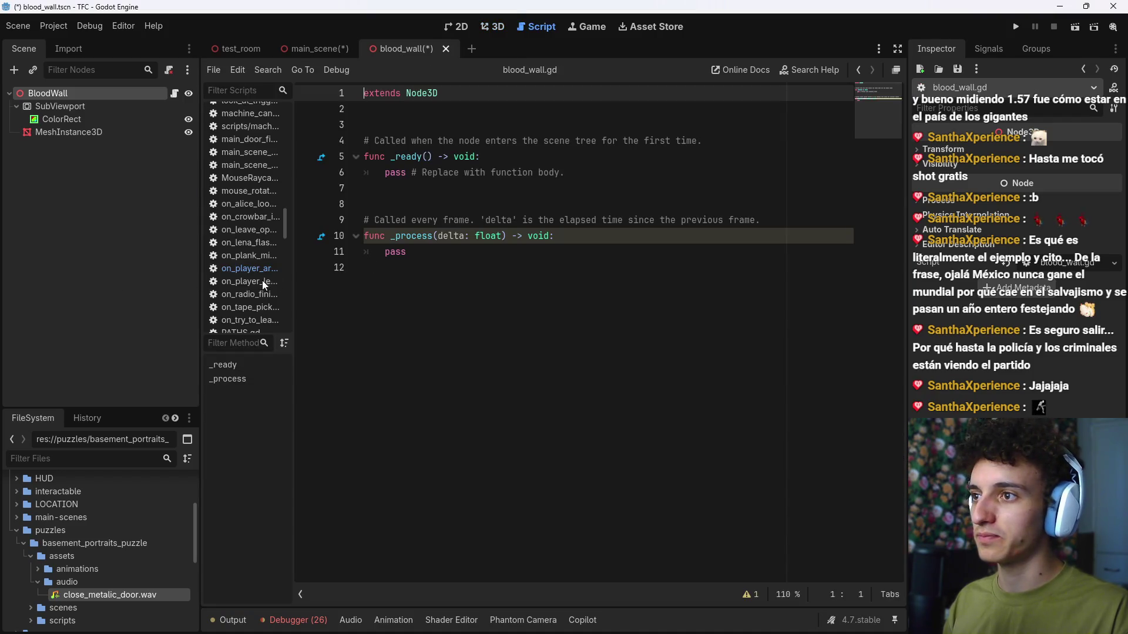
drag(409, 251, 366, 141)
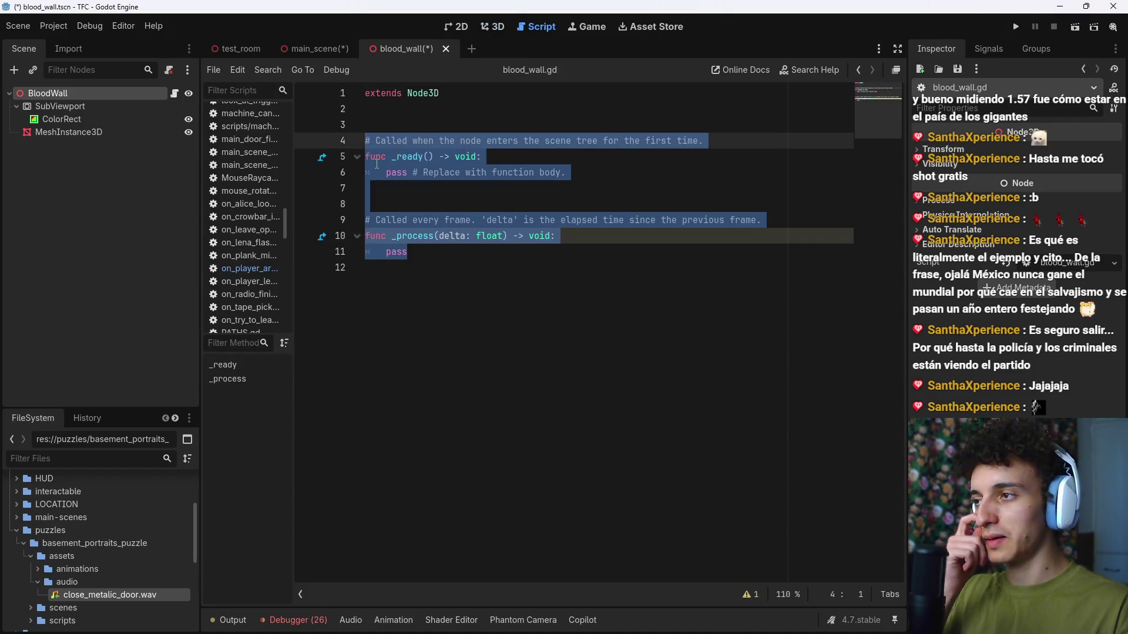
Step: Replace the template functions with the header increase_blood(last_value : float, duration : float)
key(Delete)
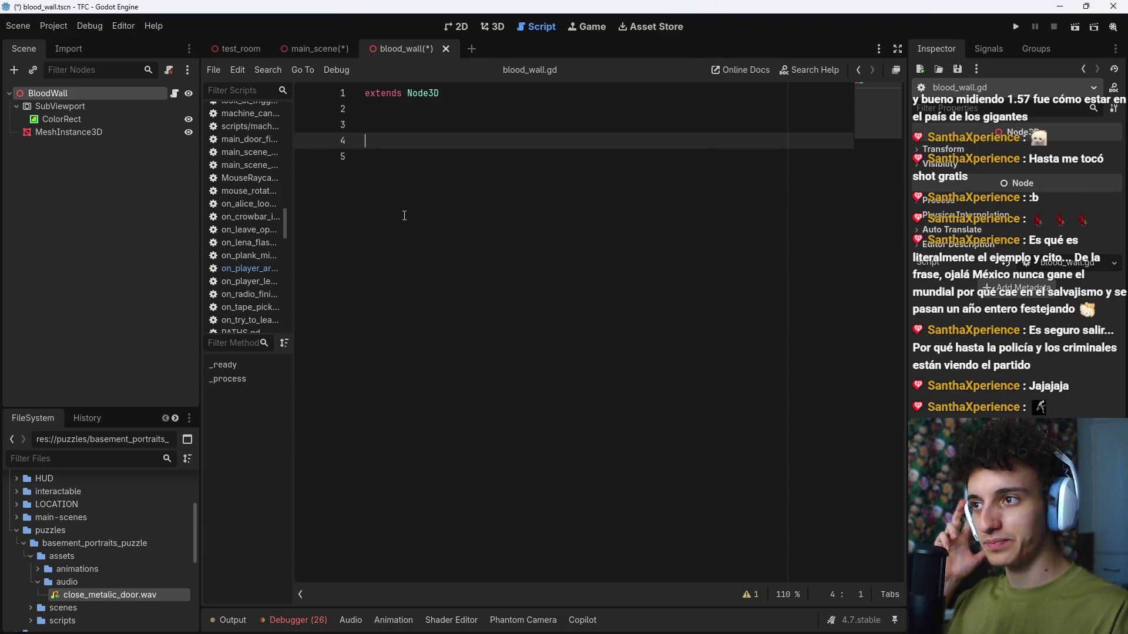
key(Down)
key(BackSpace)
key(BackSpace)
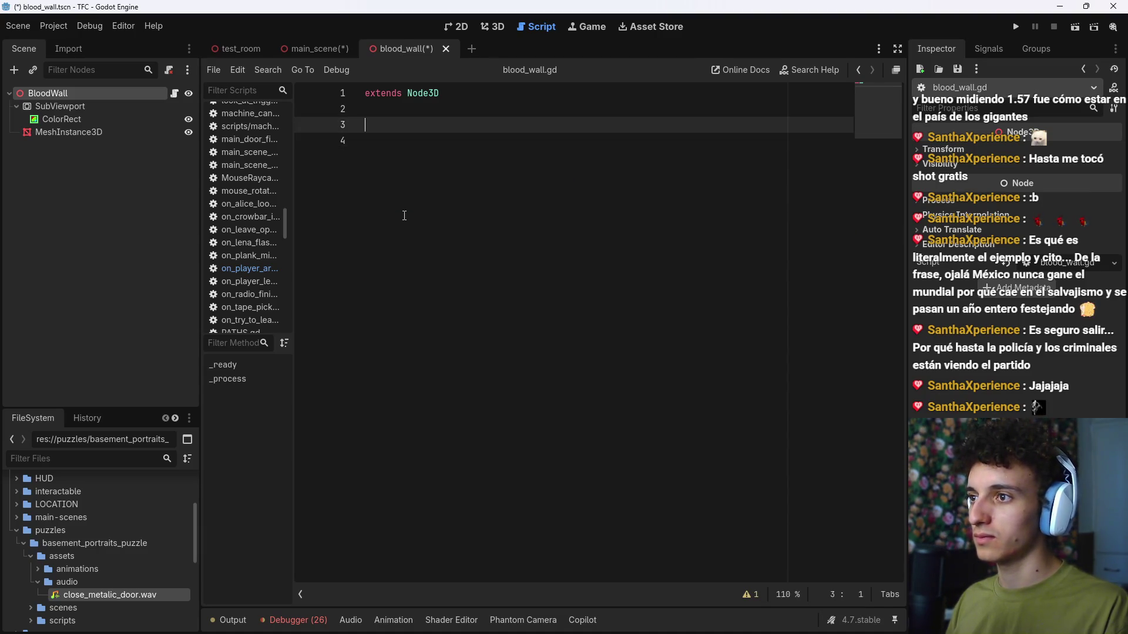
text(func )
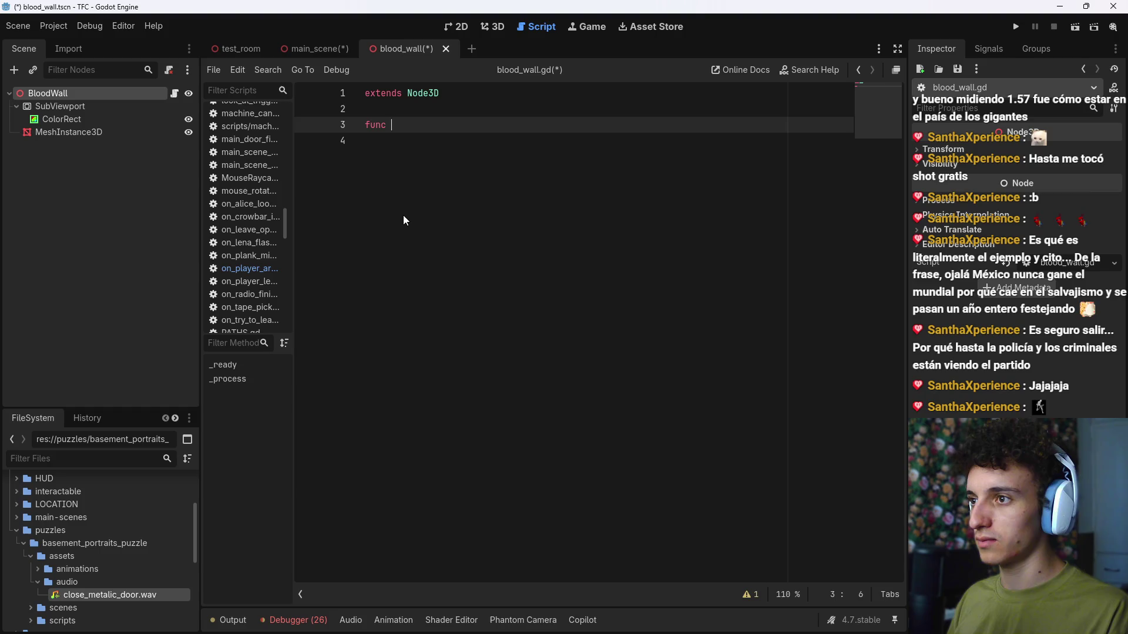
text(i)
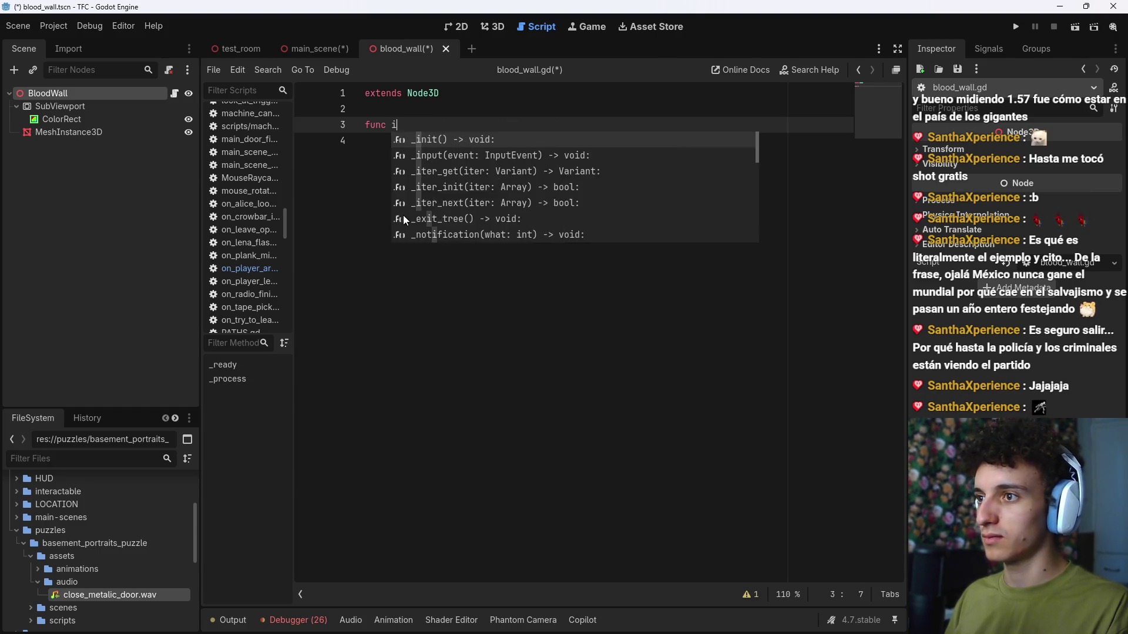
key(Escape)
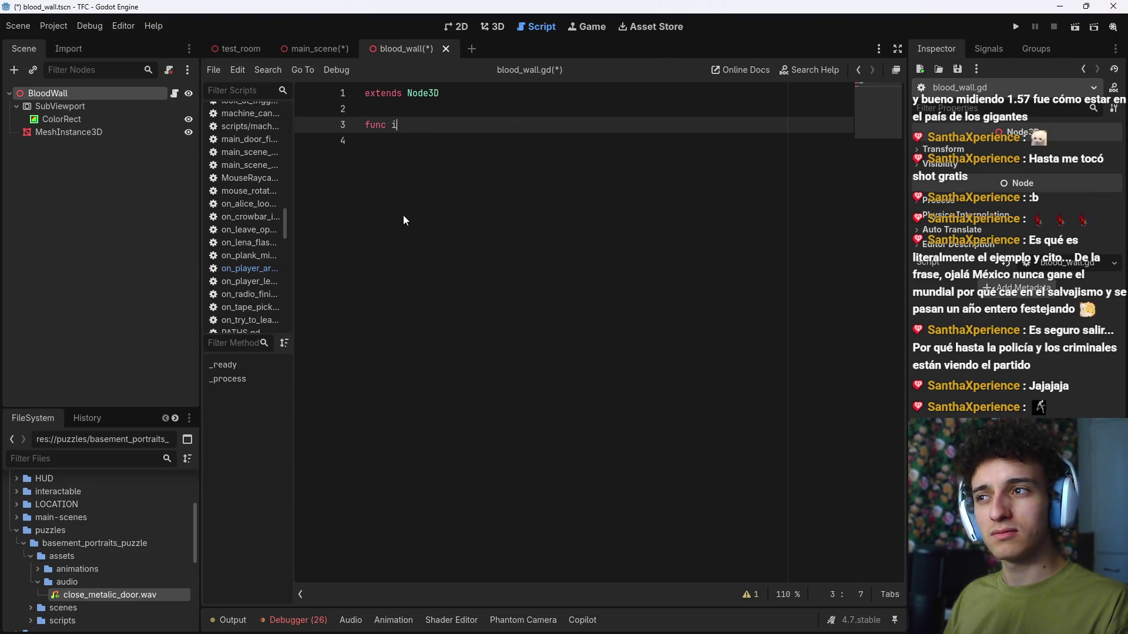
text(ncrei)
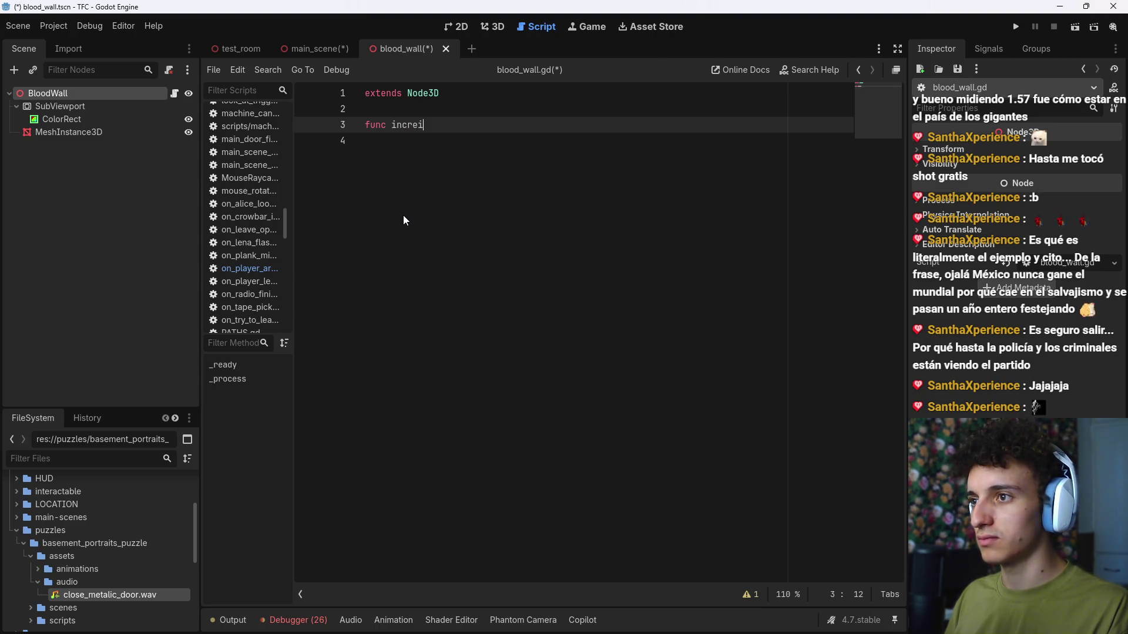
key(BackSpace)
key(BackSpace)
key(BackSpace)
text(increase)
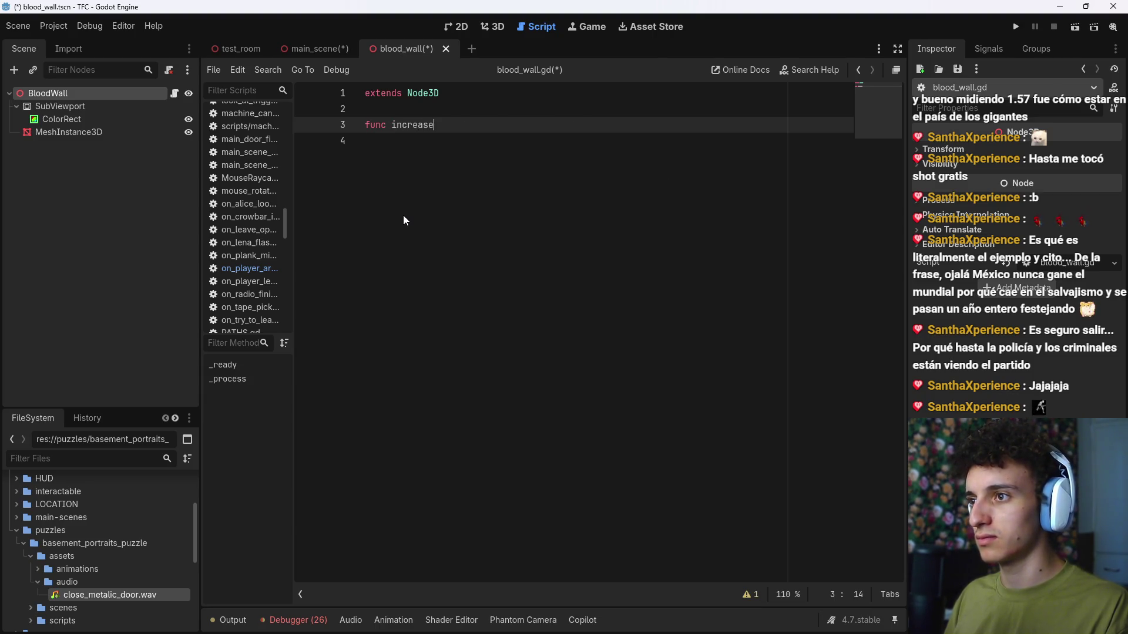
text(_blood()
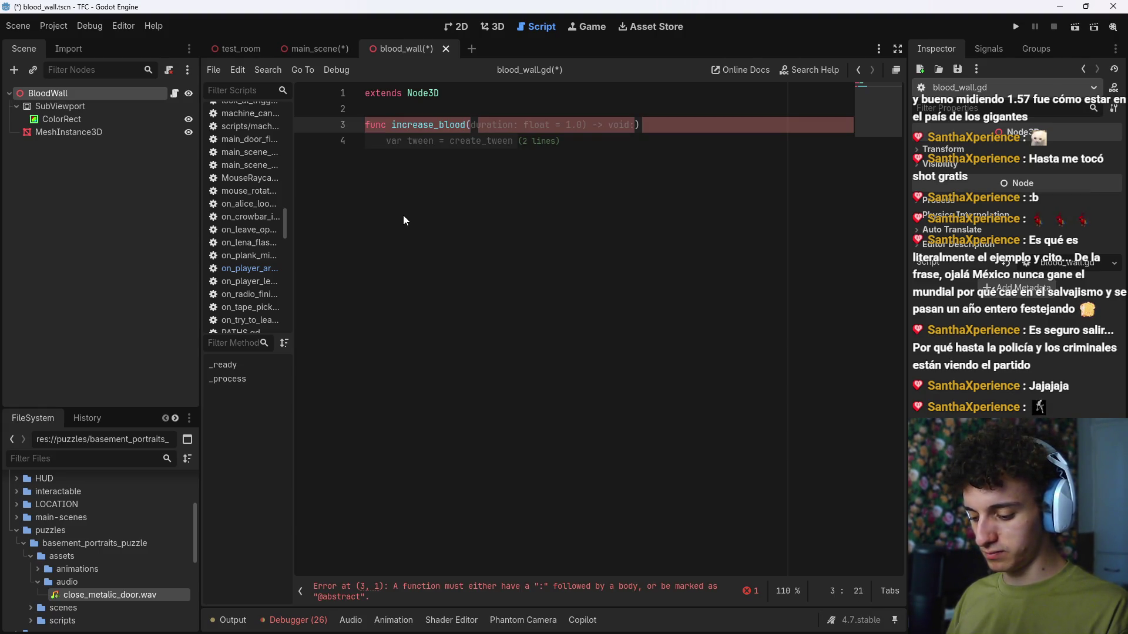
text(last_value)
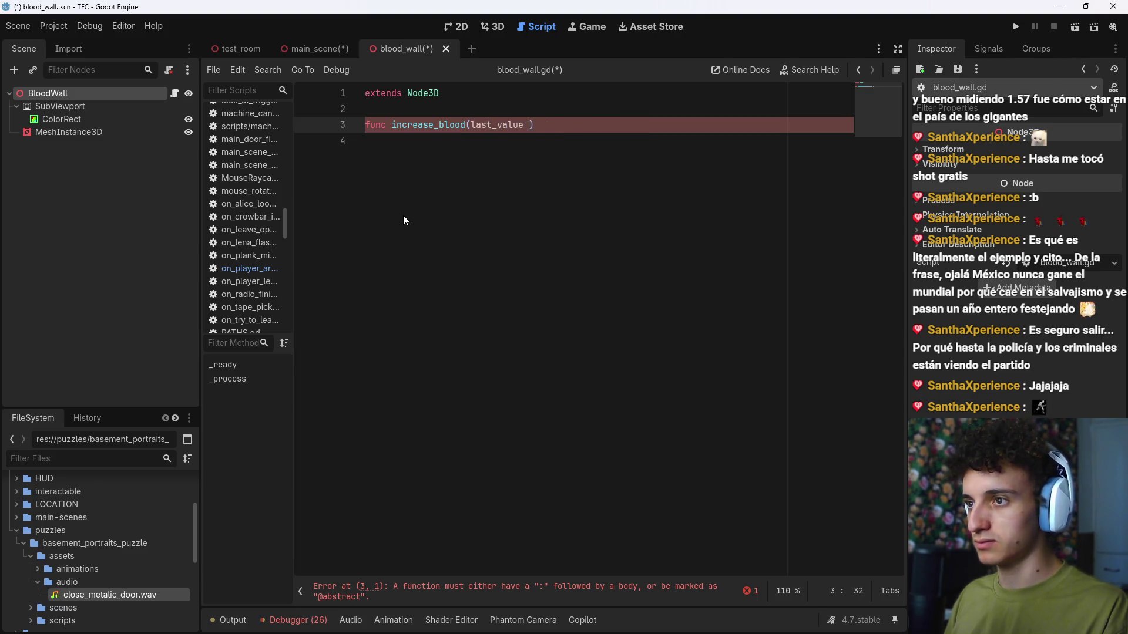
key(BackSpace)
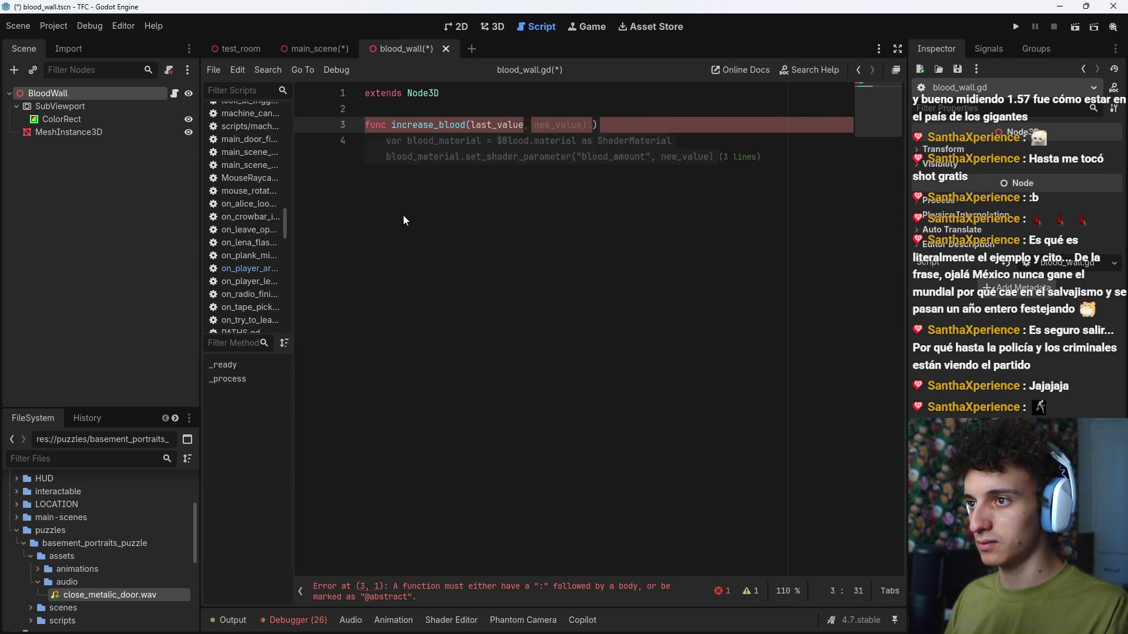
text(: float)
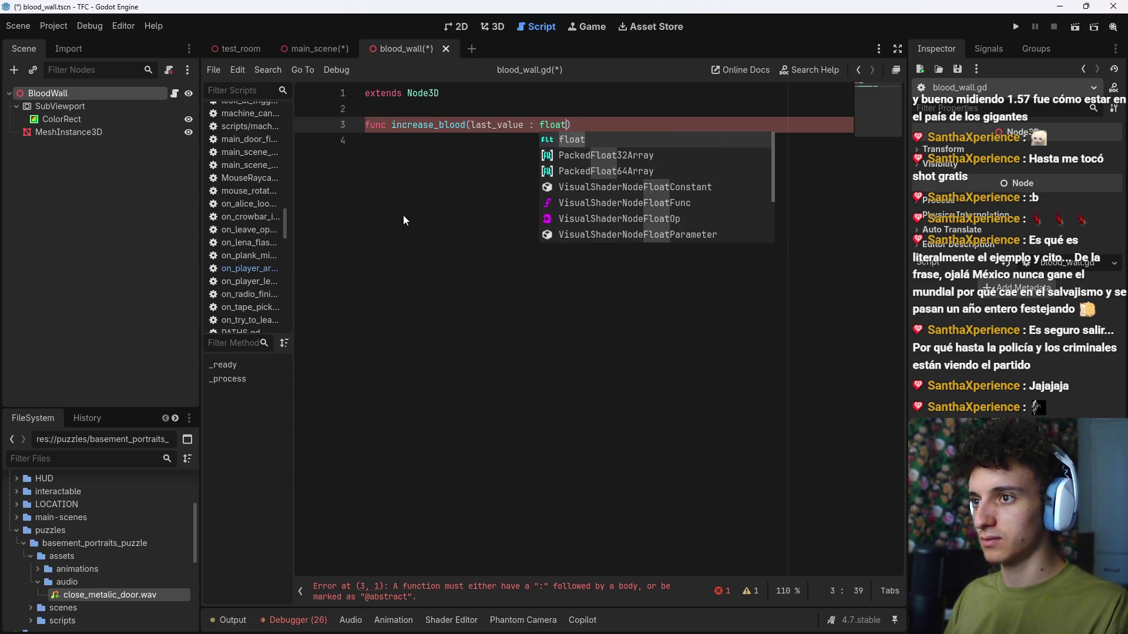
text(,)
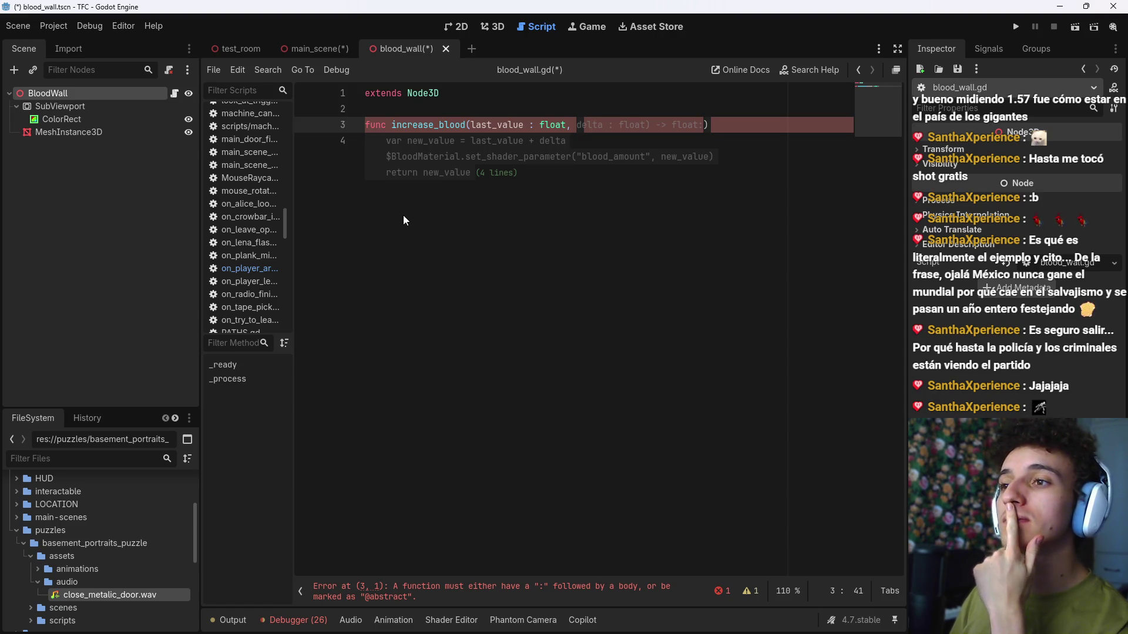
text(duration)
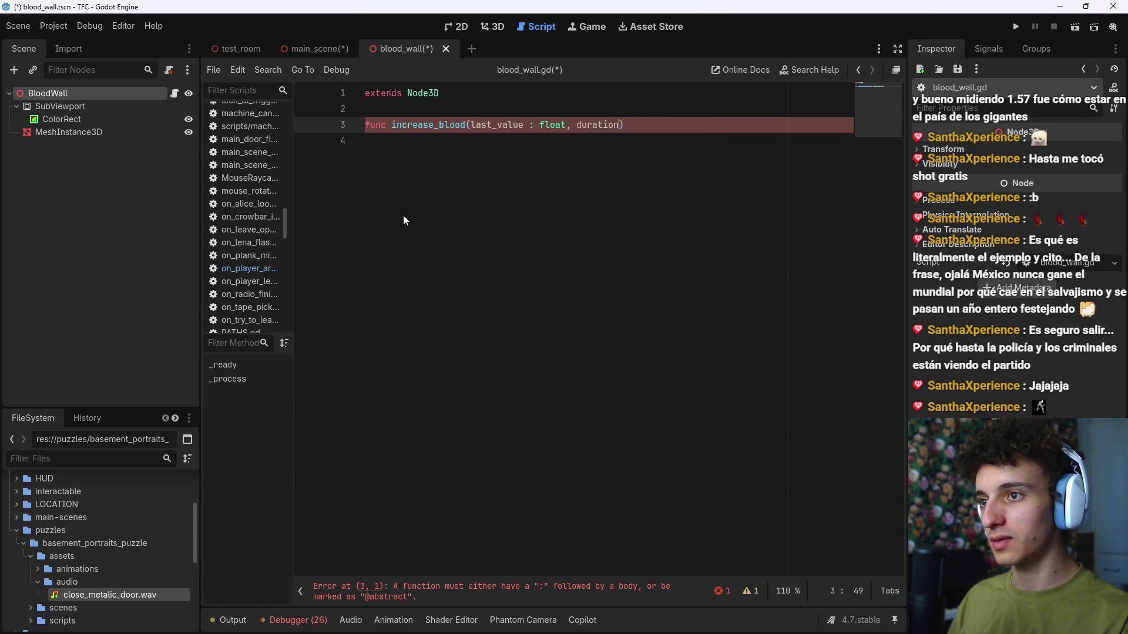
text( : float))
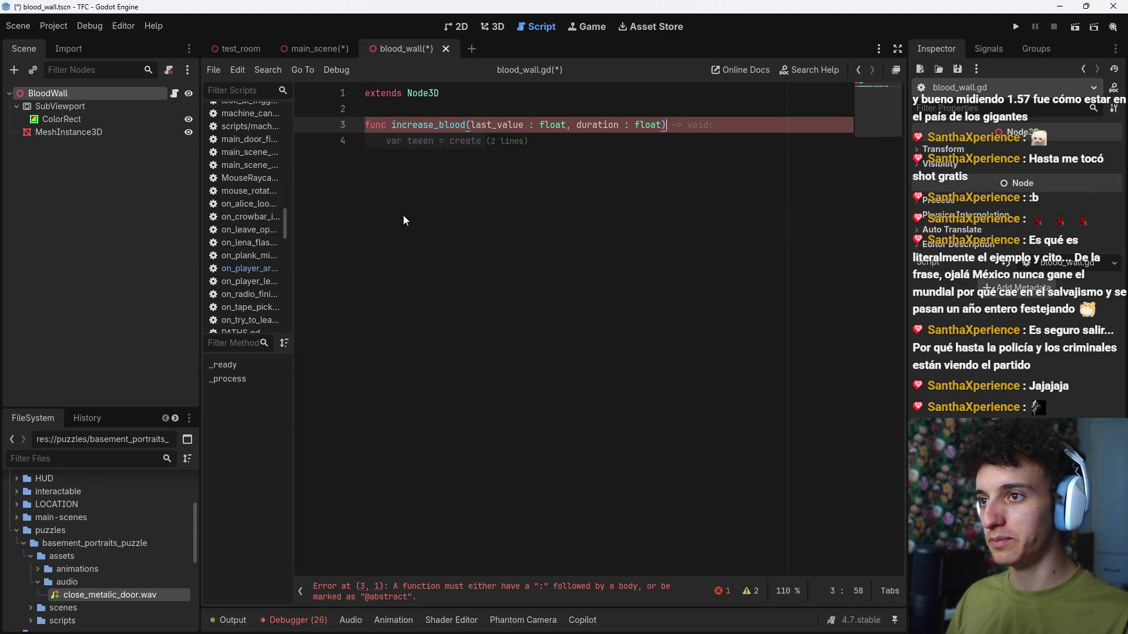
Step: Fill the body with a TRANS_SINE/EASE_IN tween calling tween_method(set_blood_amount, last_value, 1.0, duration)
key(Tab)
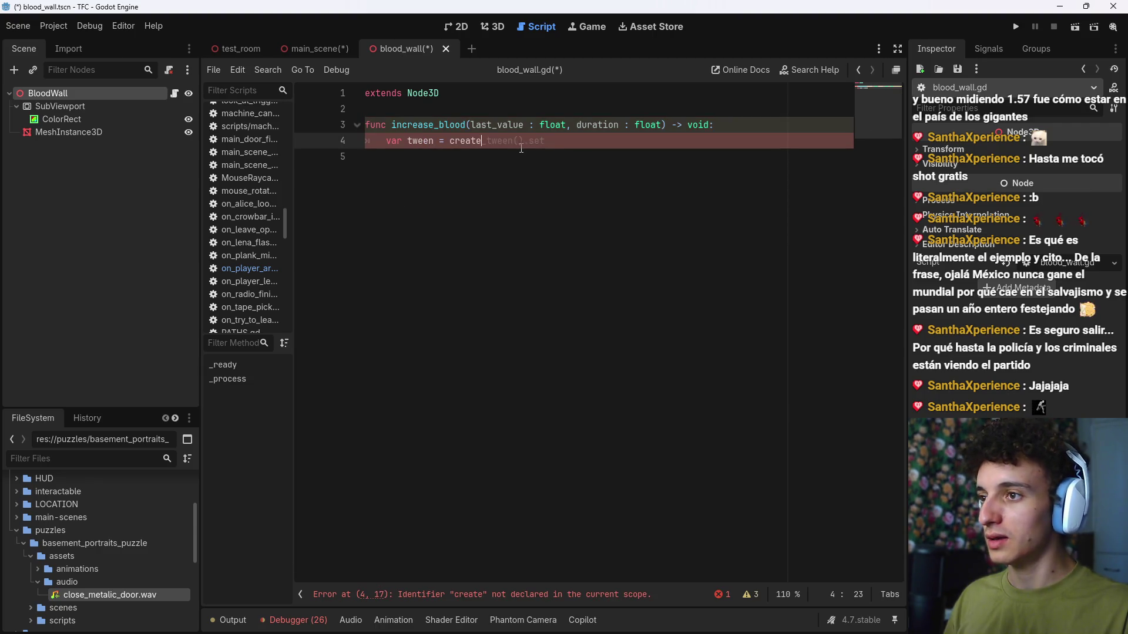
key(Tab)
text(_trans)
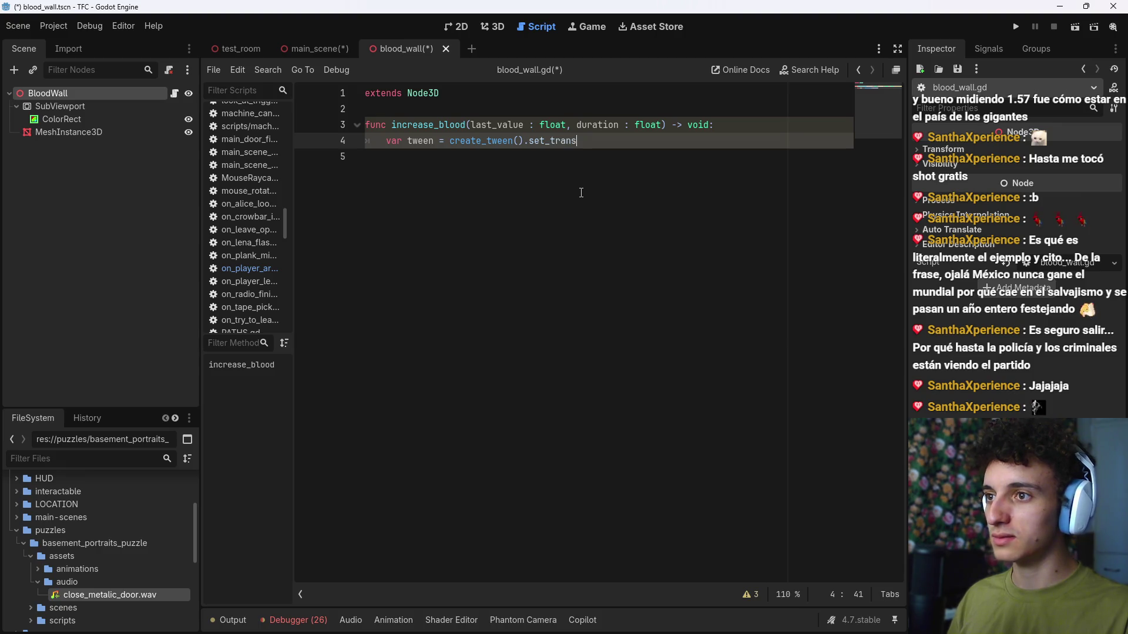
key(Tab)
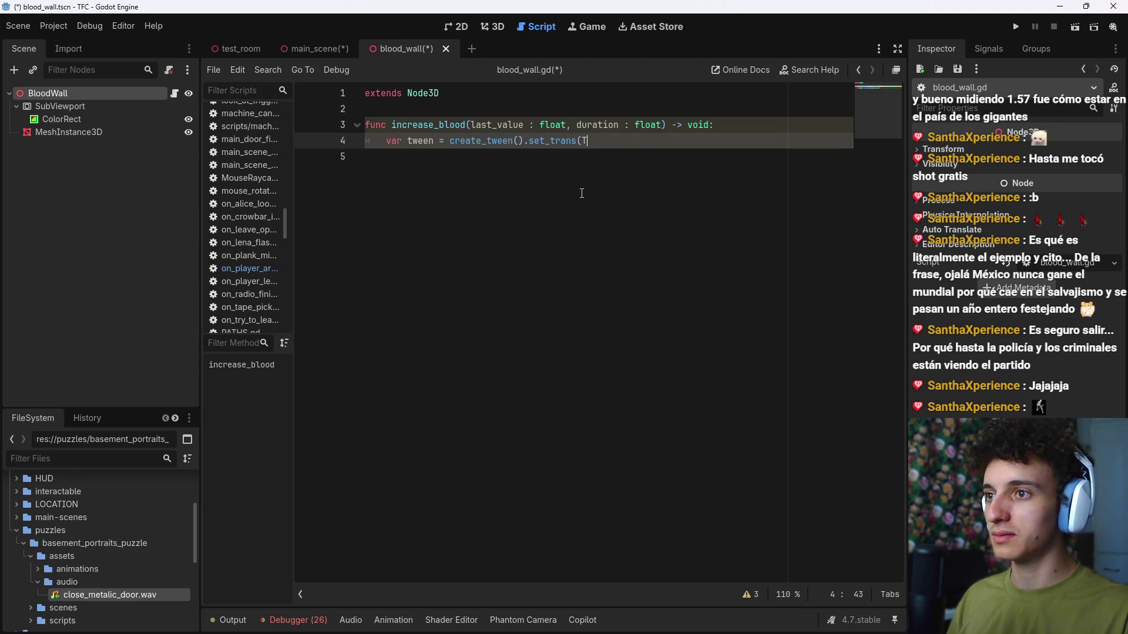
key(Tab)
key(Tab)
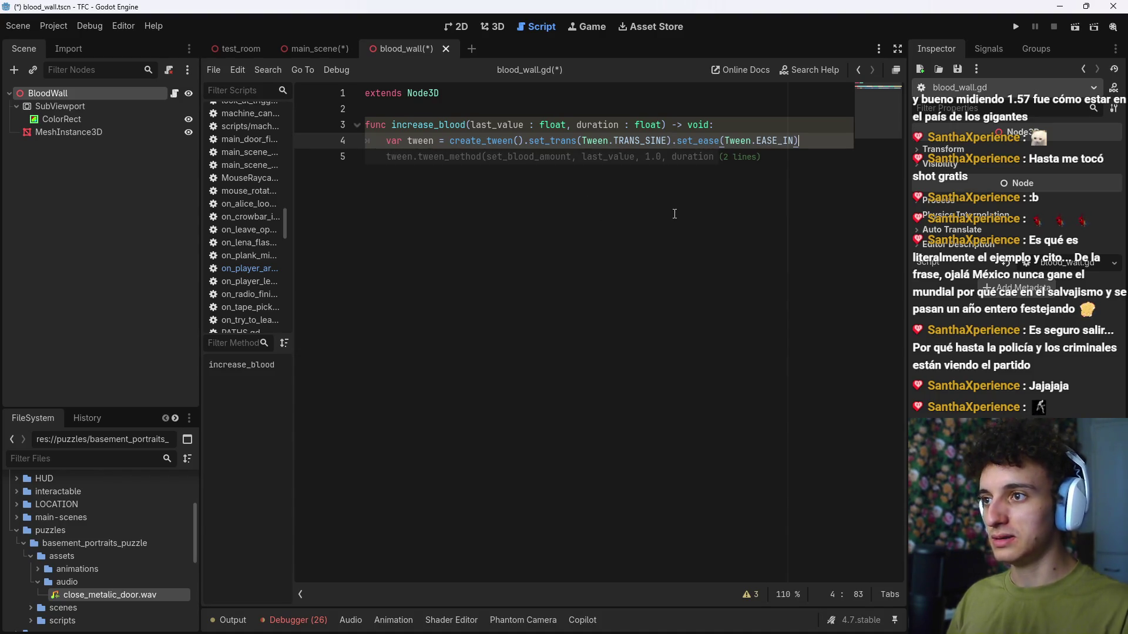
key(Tab)
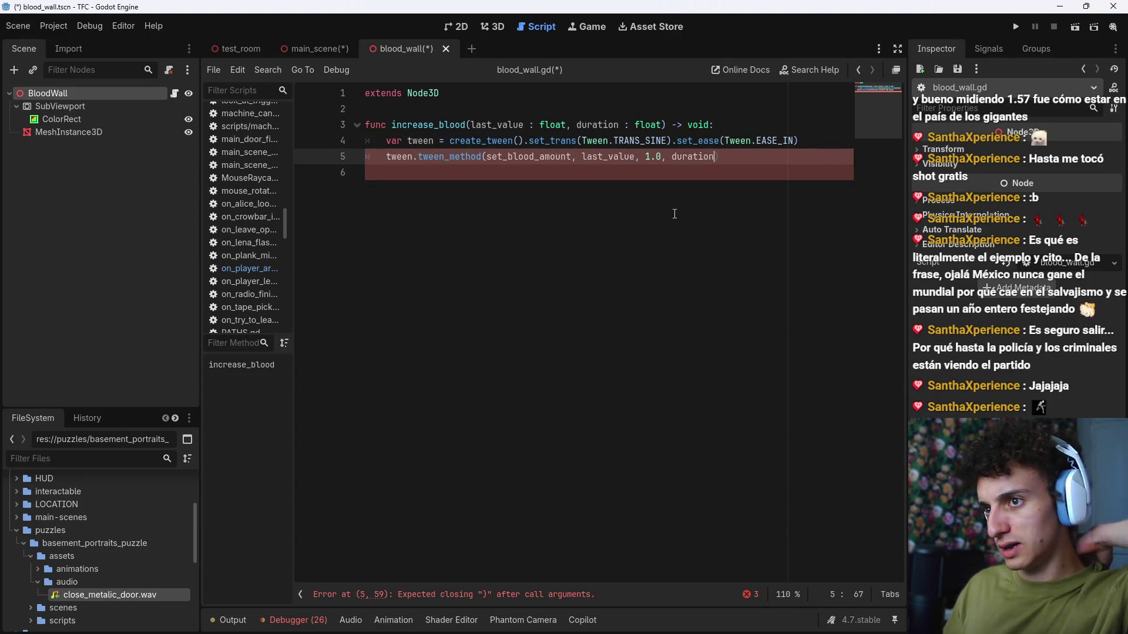
text())
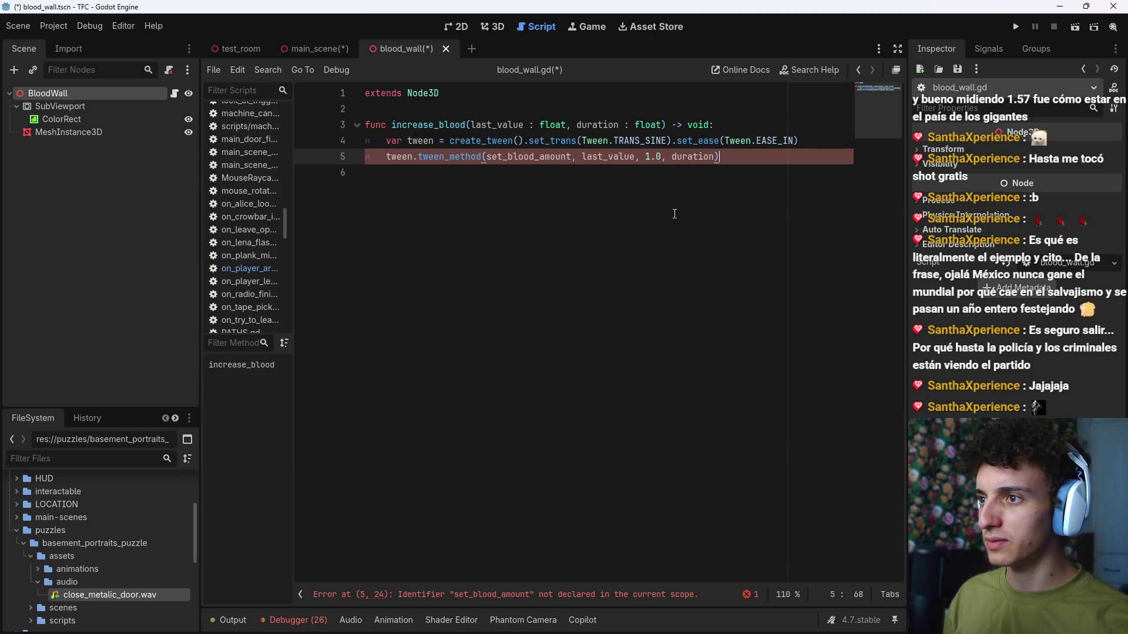
key(ctrl+Right)
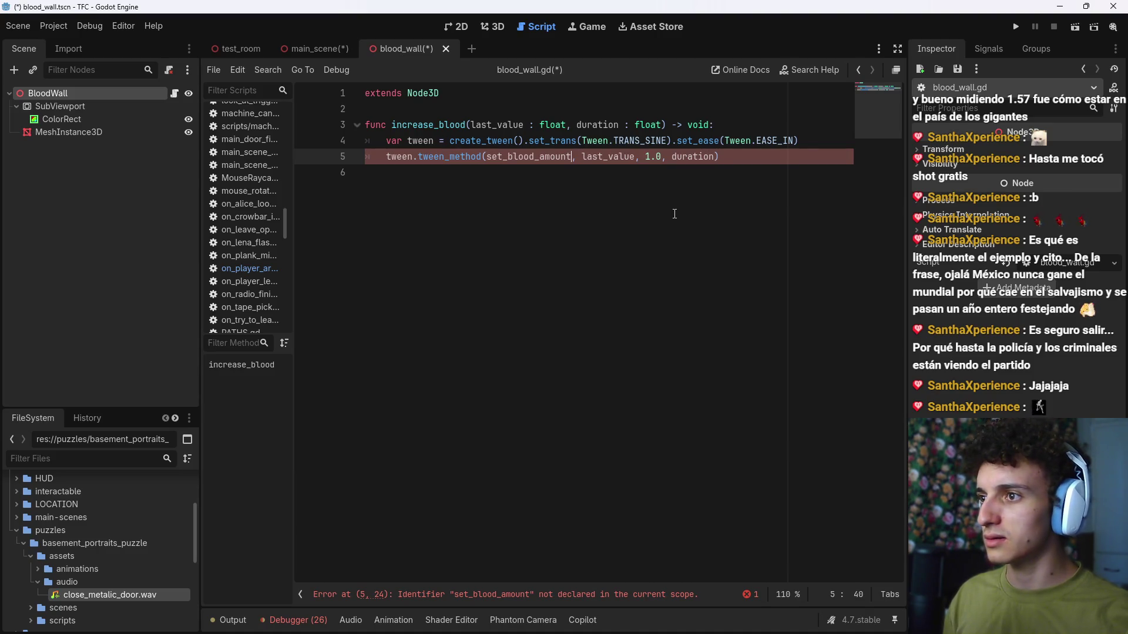
click(466, 214)
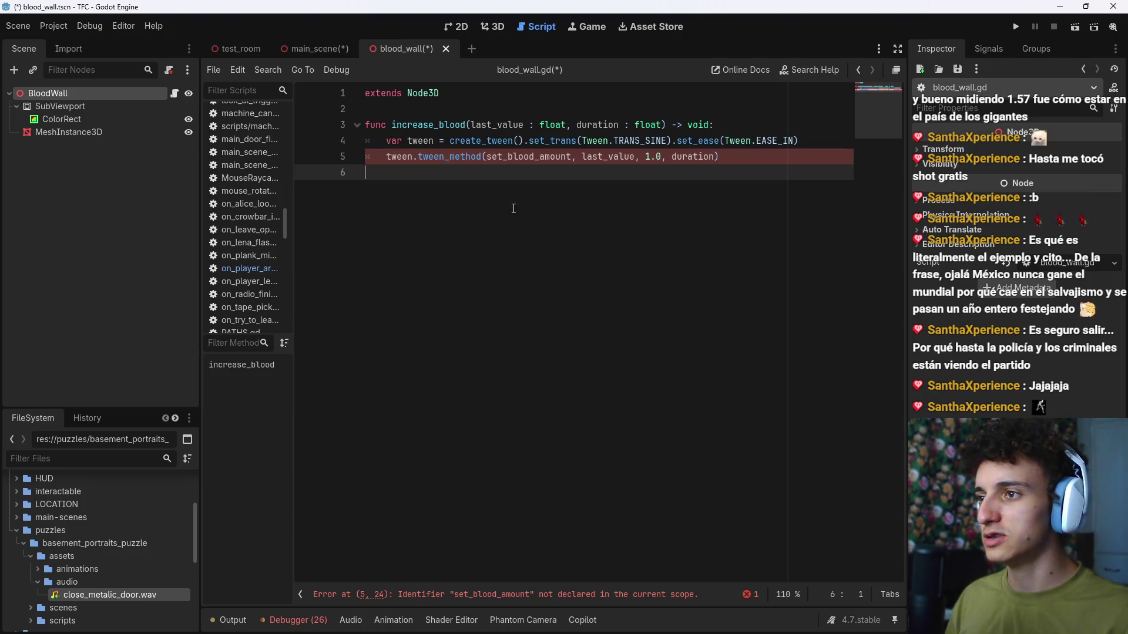
Step: Add a second function, set_blood_amount, below the tween function using autocomplete
key(Return)
text(func set_blño)
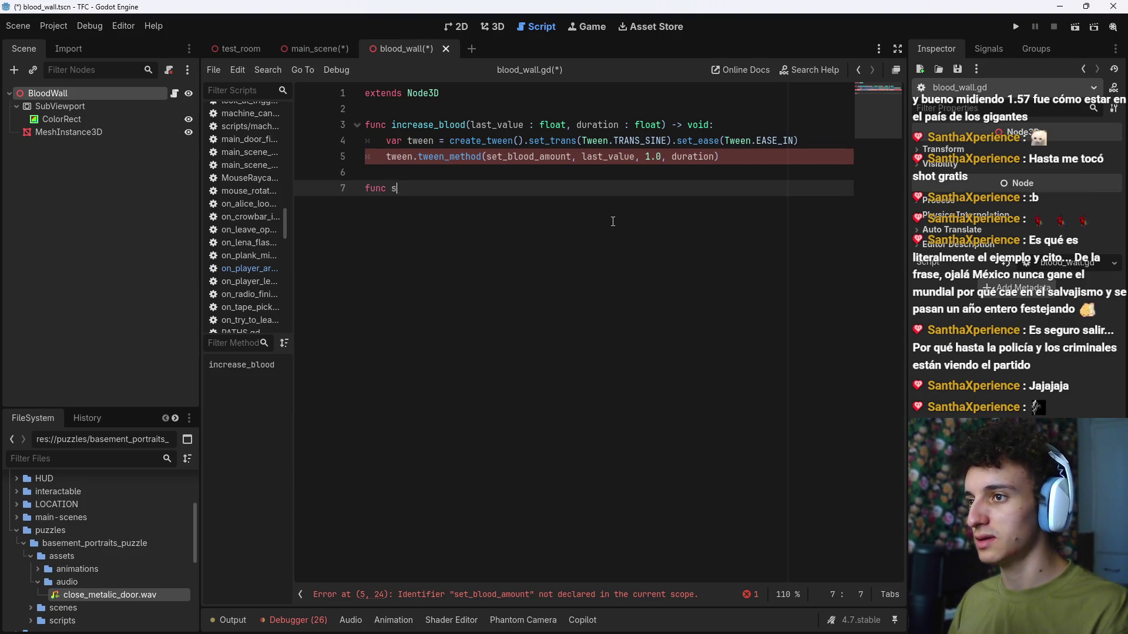
key(BackSpace)
key(BackSpace)
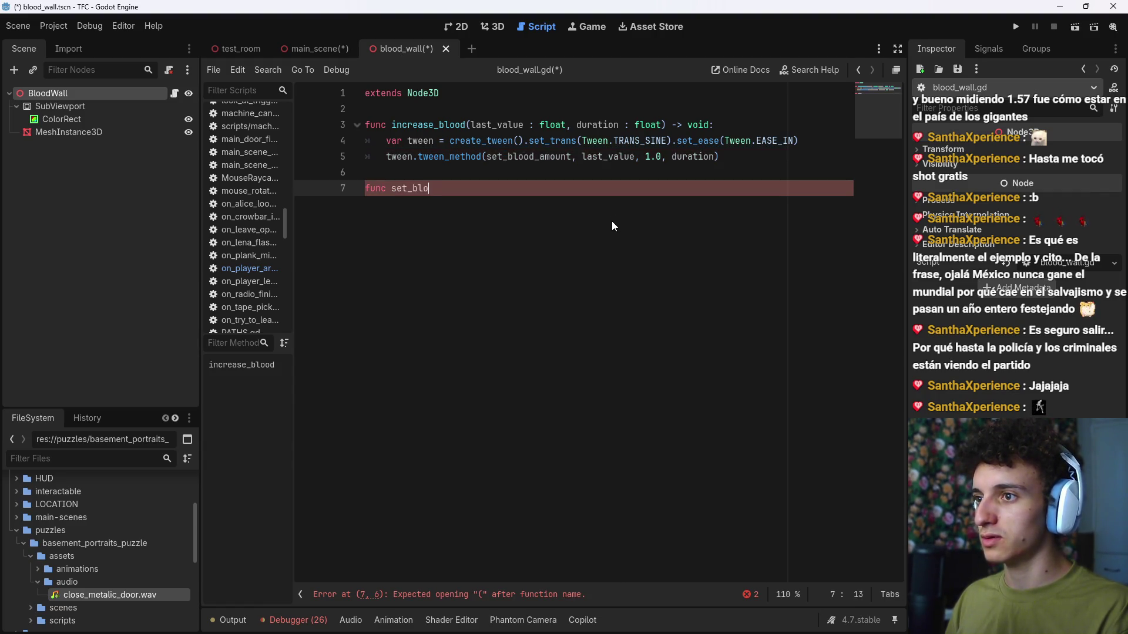
text(ood_am)
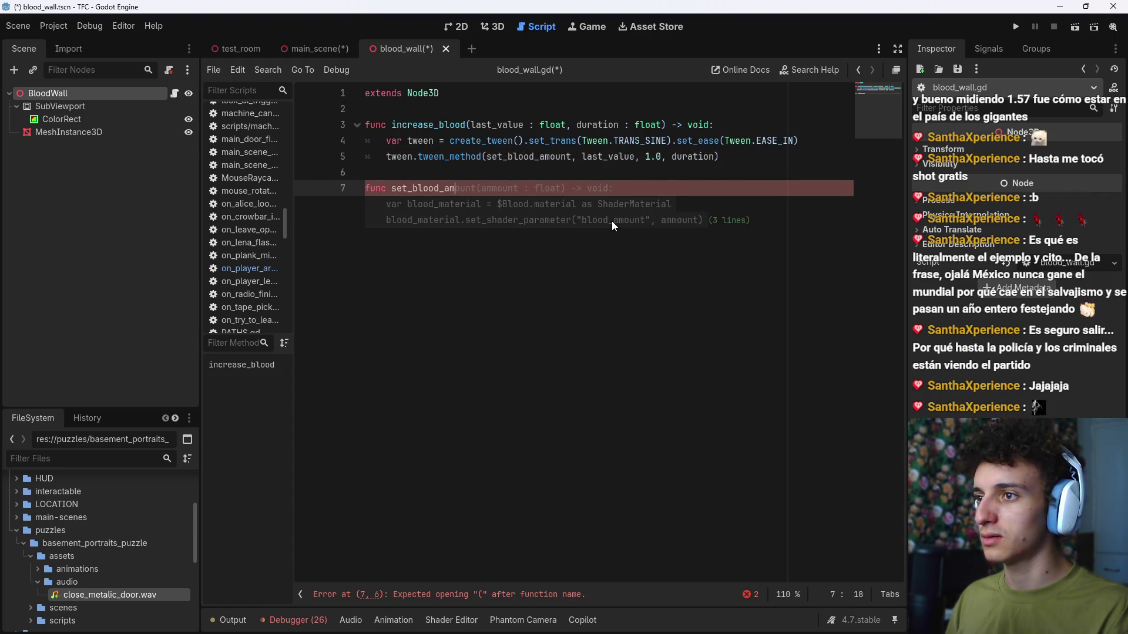
key(Tab)
Step: Rename the first function from increase_blood to set_blood_amount
click(619, 141)
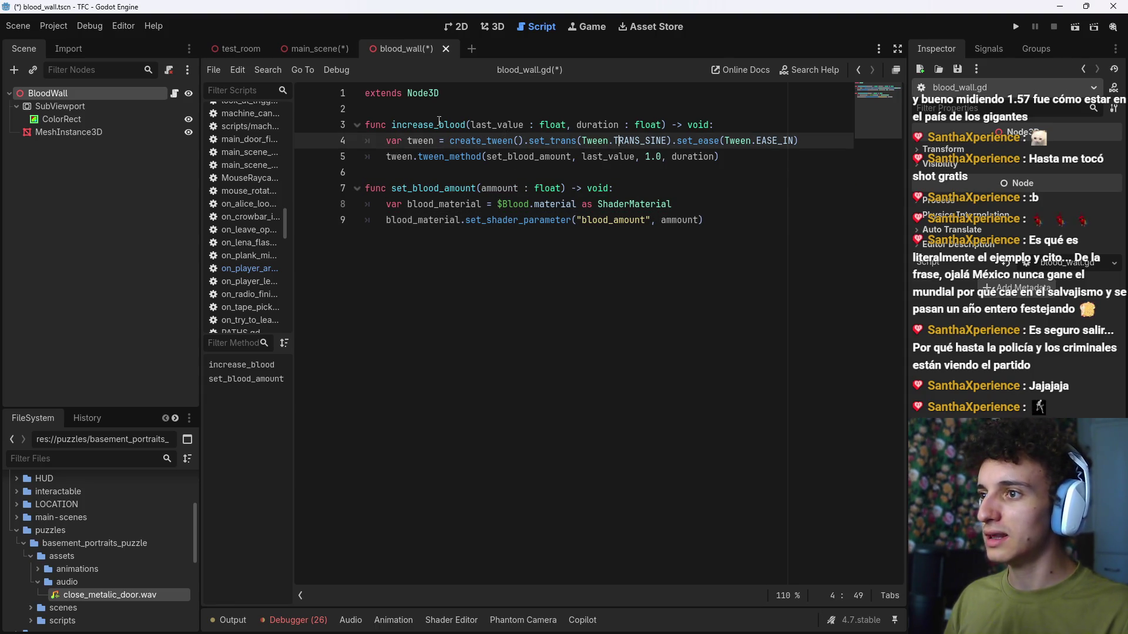
drag(434, 125, 393, 125)
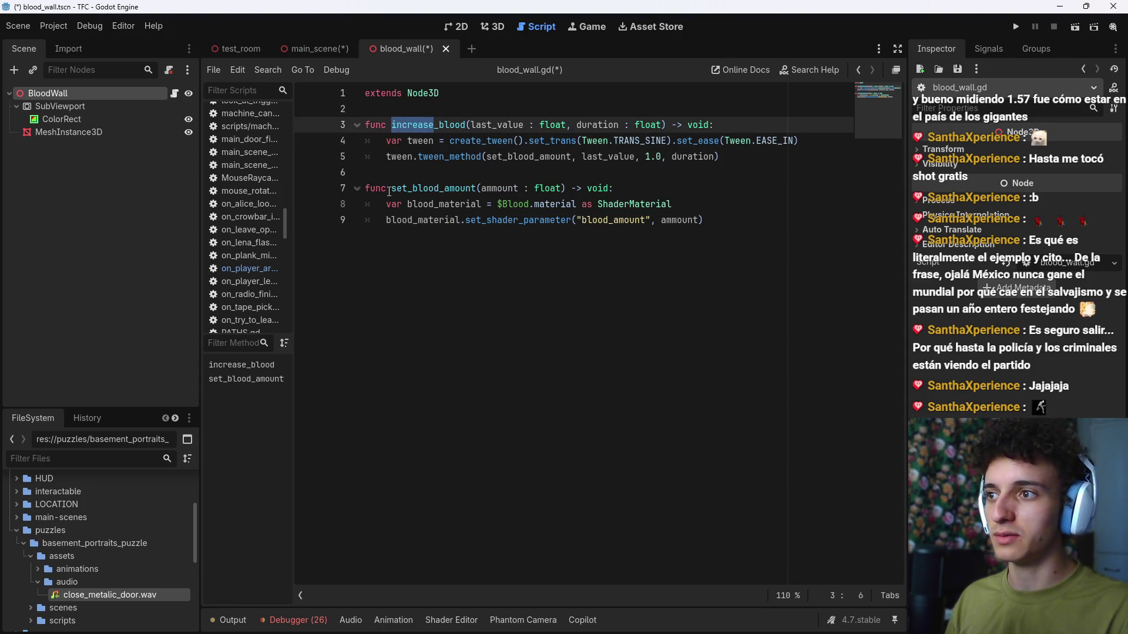
drag(392, 189, 477, 192)
key(ctrl+c)
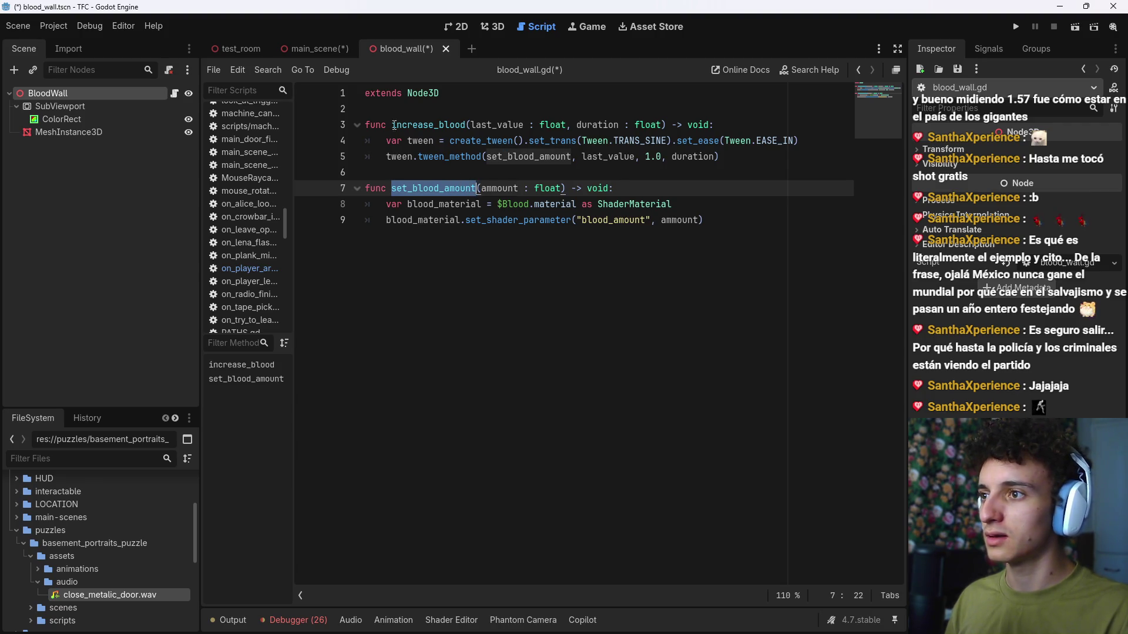
double_click(395, 124)
key(ctrl+v)
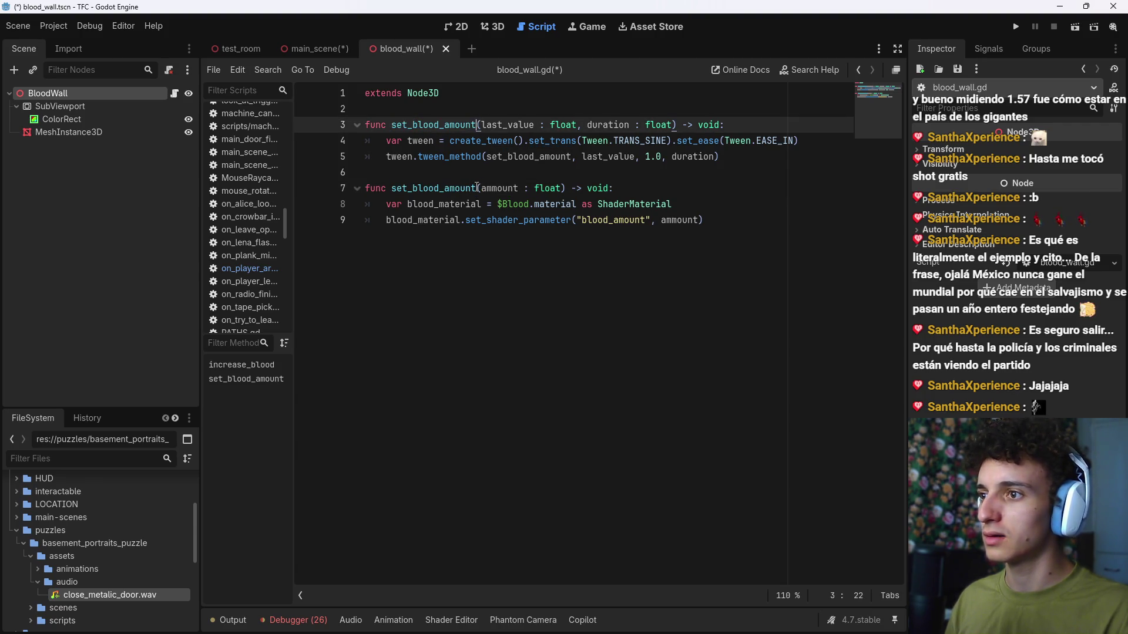
Step: Rename the second function to set_shader_amount and save the scene
click(477, 188)
click(410, 187)
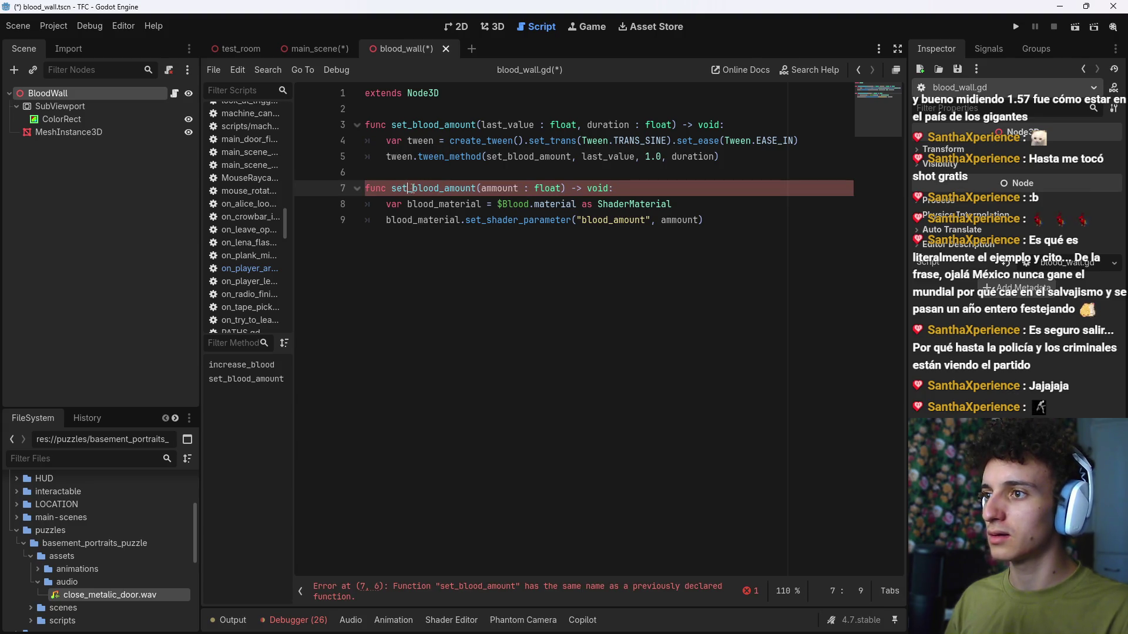
key(Right)
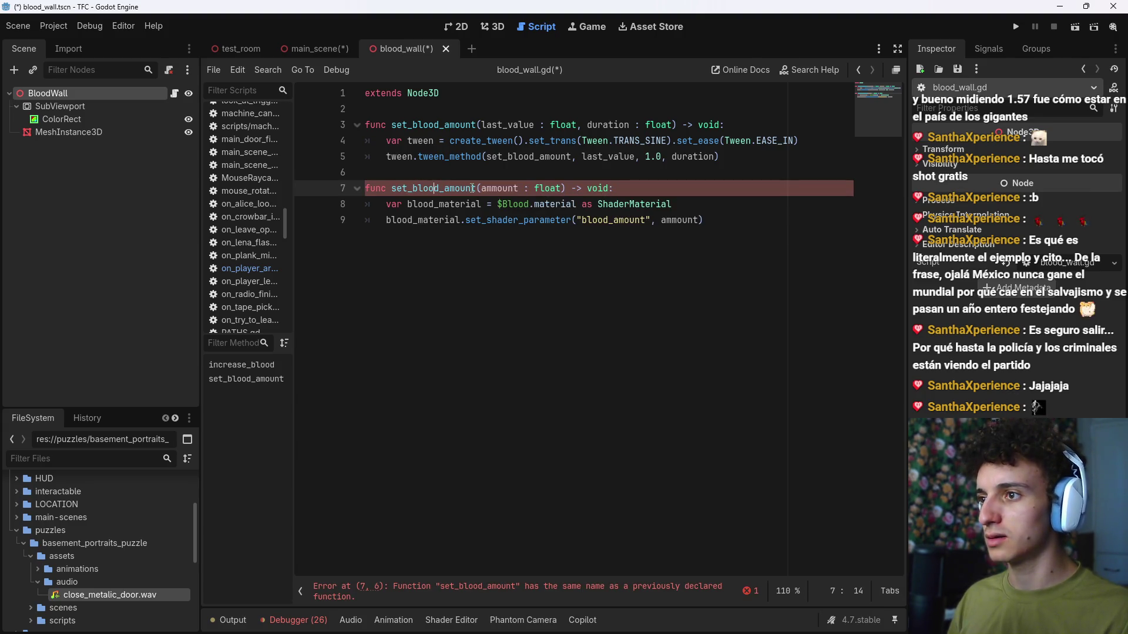
key(ctrl+shift+Left)
key(shift+Right)
key(shift+Right)
key(shift+Right)
text(_shader)
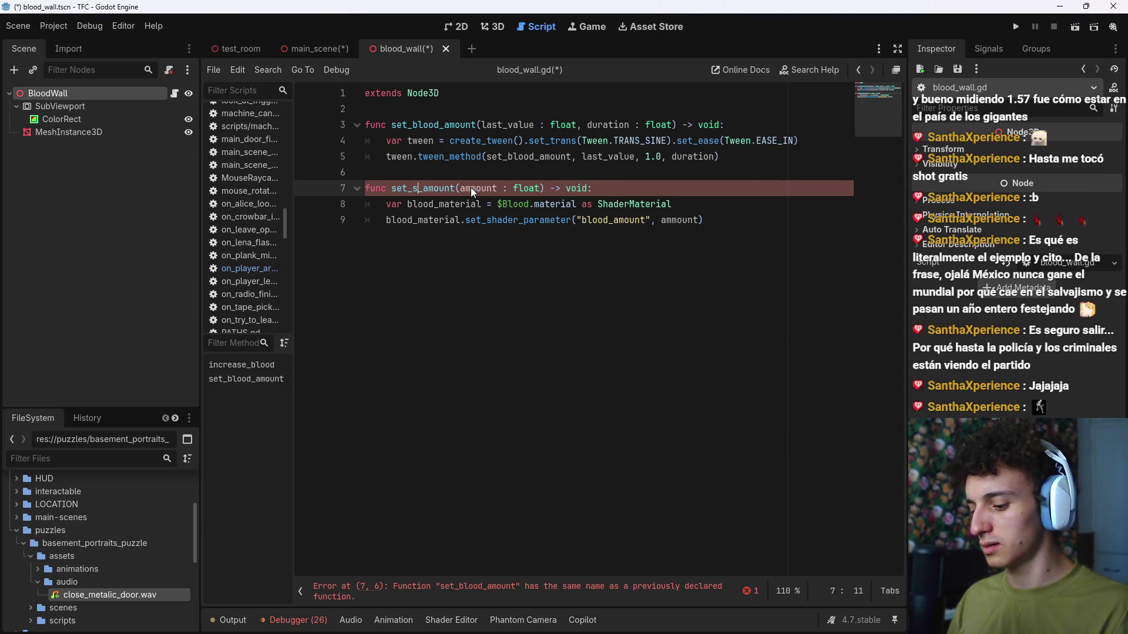
click(706, 188)
key(ctrl+s)
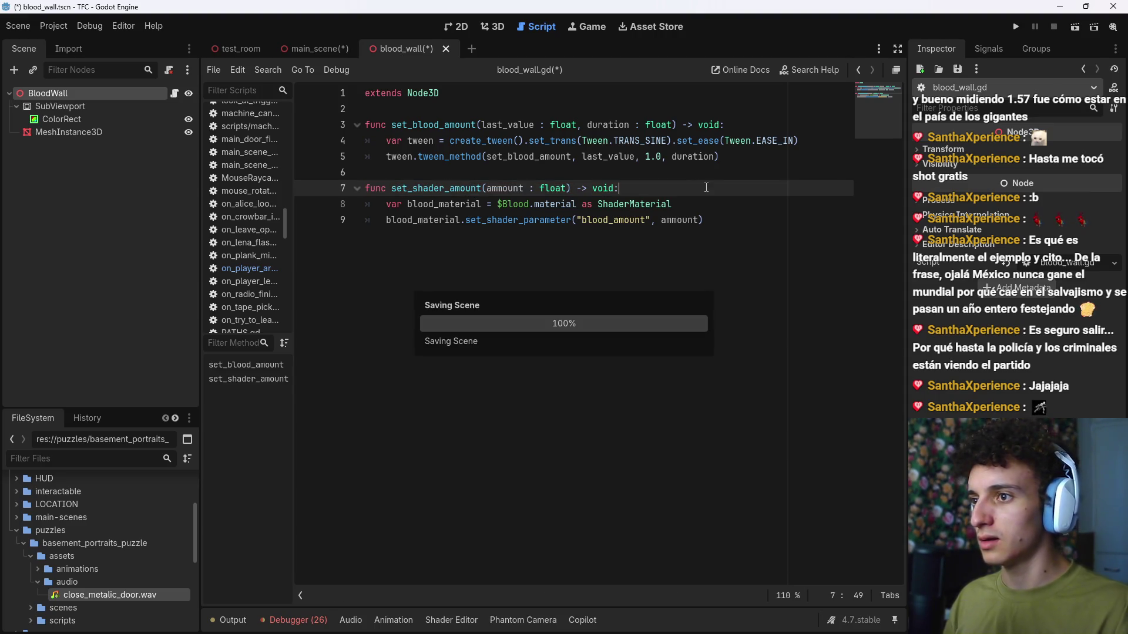
Step: Change the shader parameter name from blood_amount to blood_coef
click(144, 119)
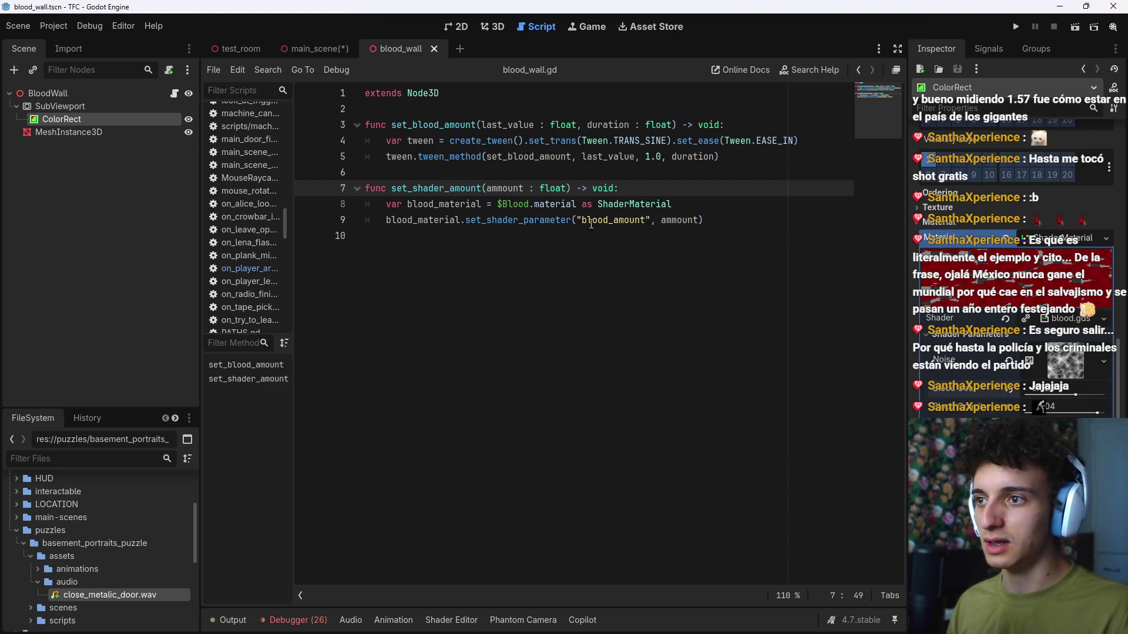
drag(648, 220, 584, 220)
text(shader_parameter/blood_coef)
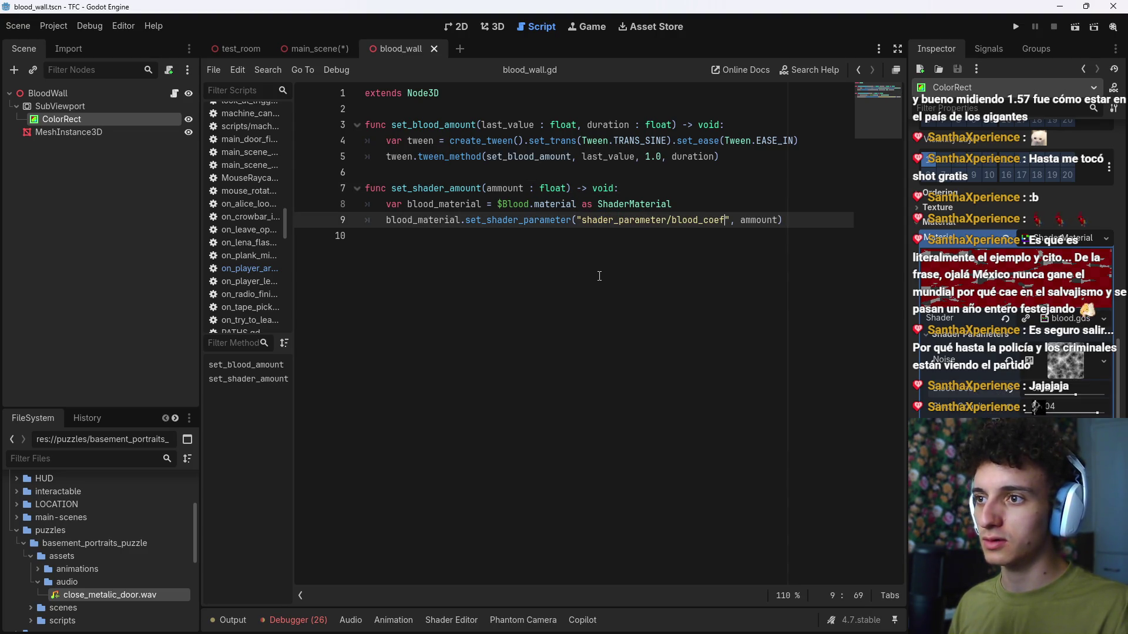
drag(675, 220, 583, 220)
key(BackSpace)
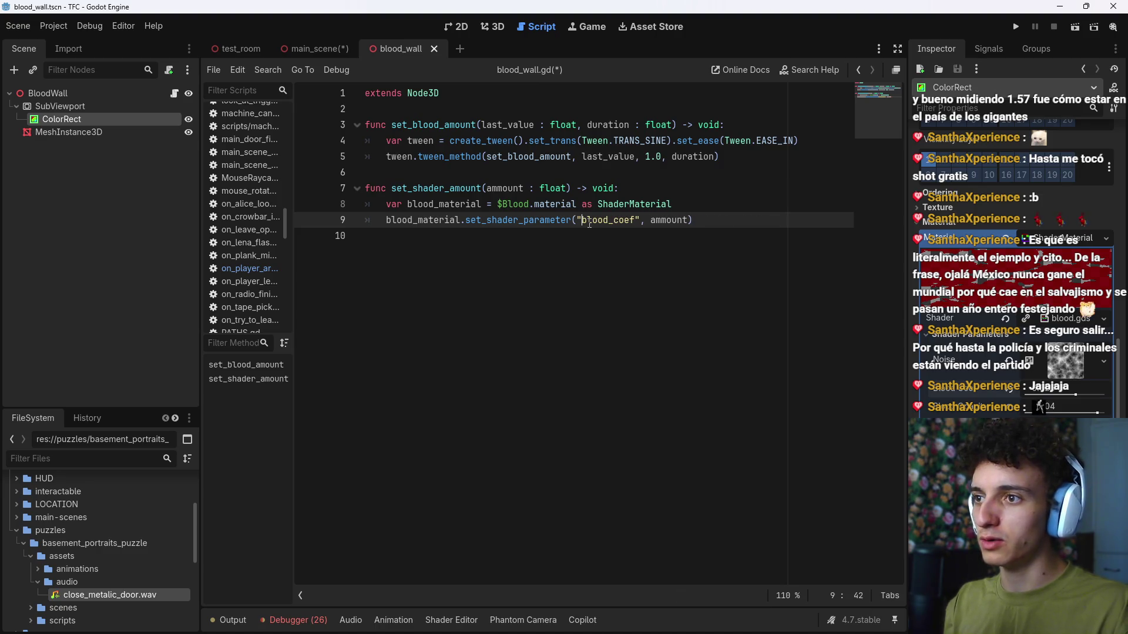
Step: Add blank lines below extends Node3D
click(715, 225)
key(Up)
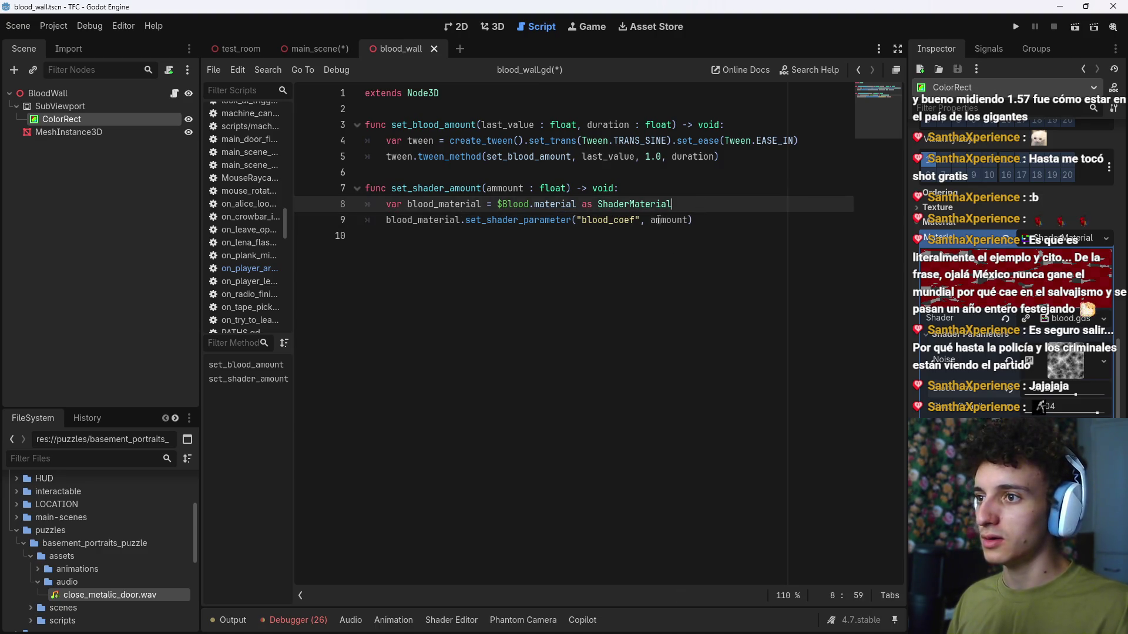
drag(499, 205, 673, 205)
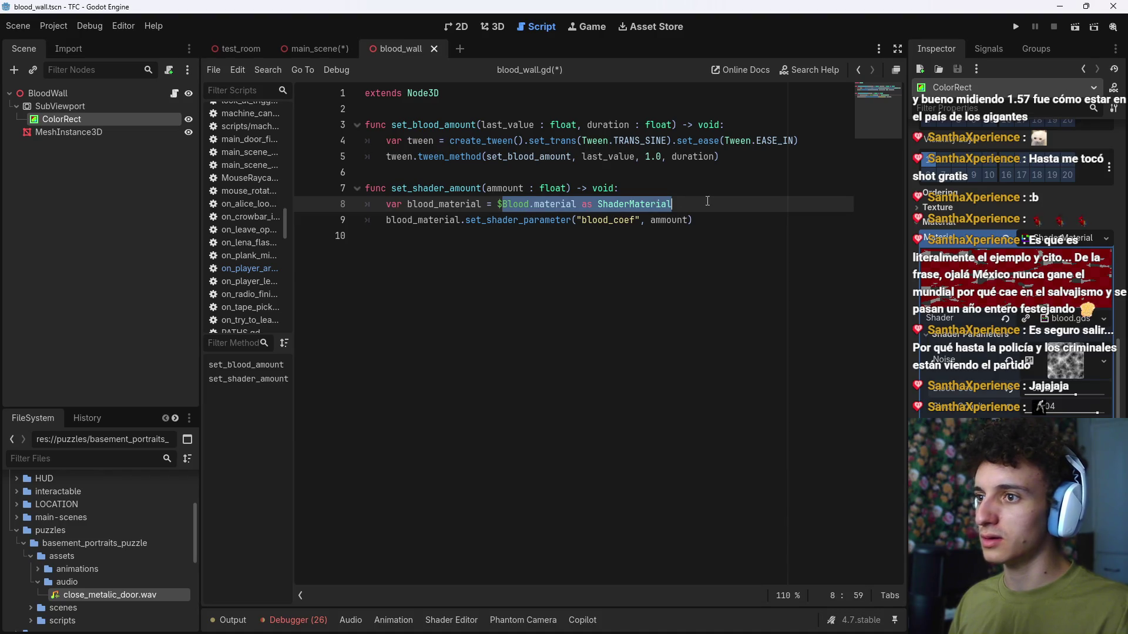
click(673, 203)
click(473, 109)
key(Return)
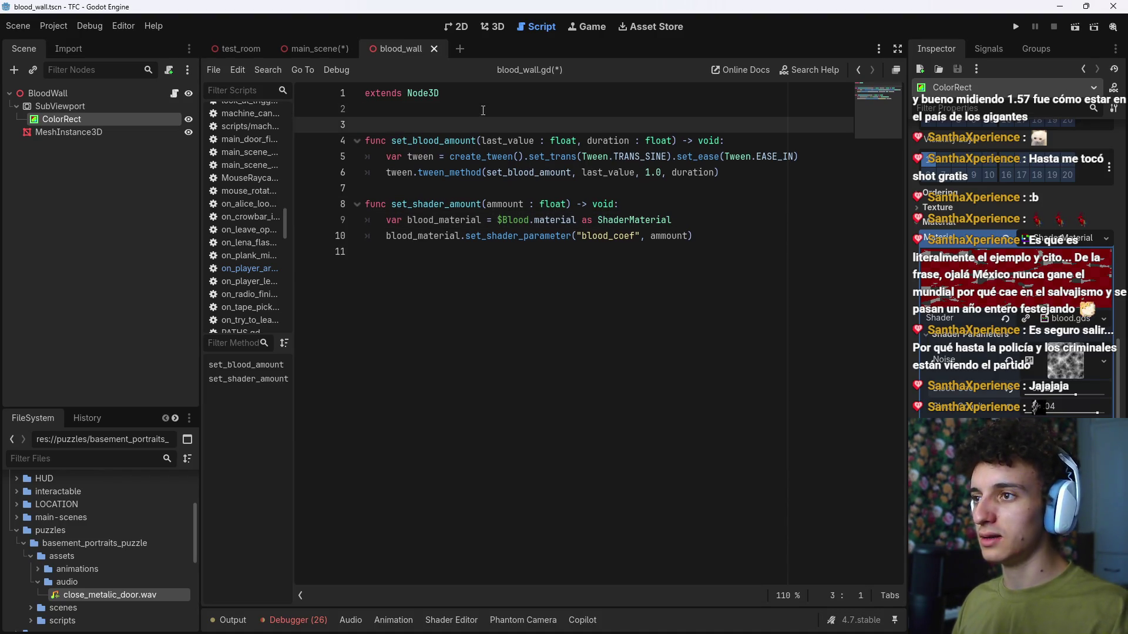
key(Up)
key(Return)
Step: Delete the $Blood node reference from set_shader_amount's material line
click(646, 220)
key(Return)
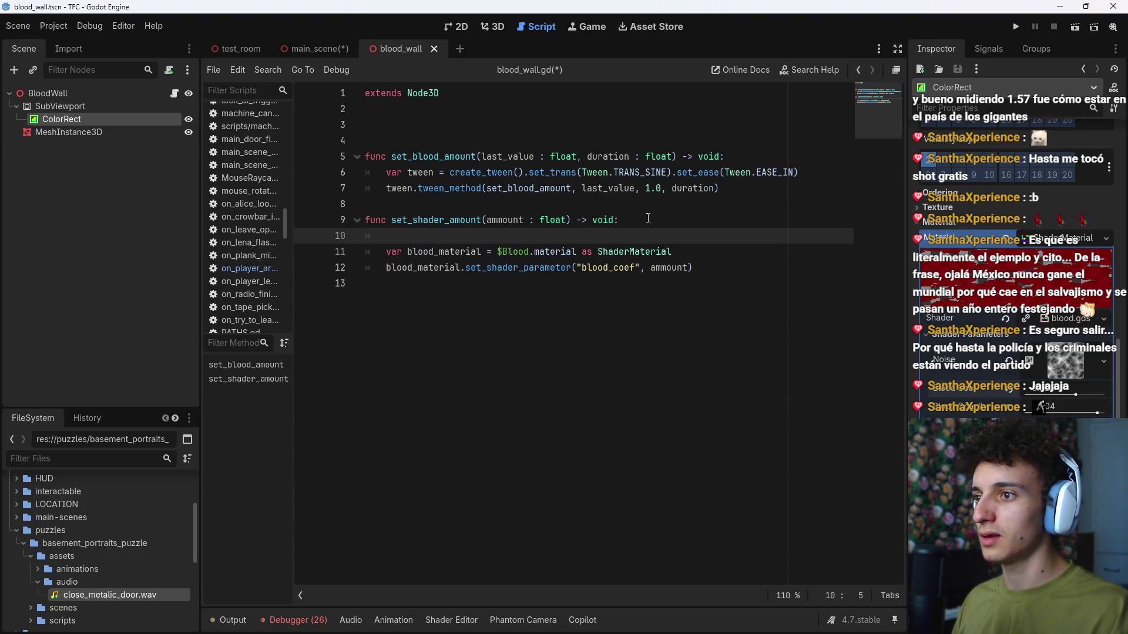
text(va)
key(BackSpace)
key(BackSpace)
key(BackSpace)
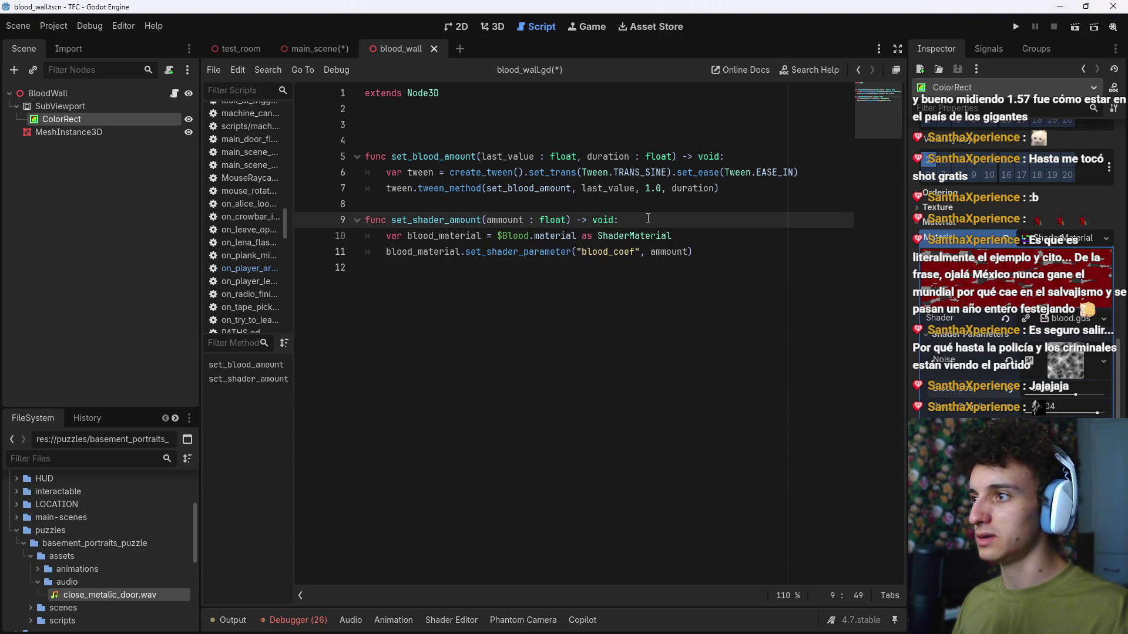
drag(673, 235, 497, 236)
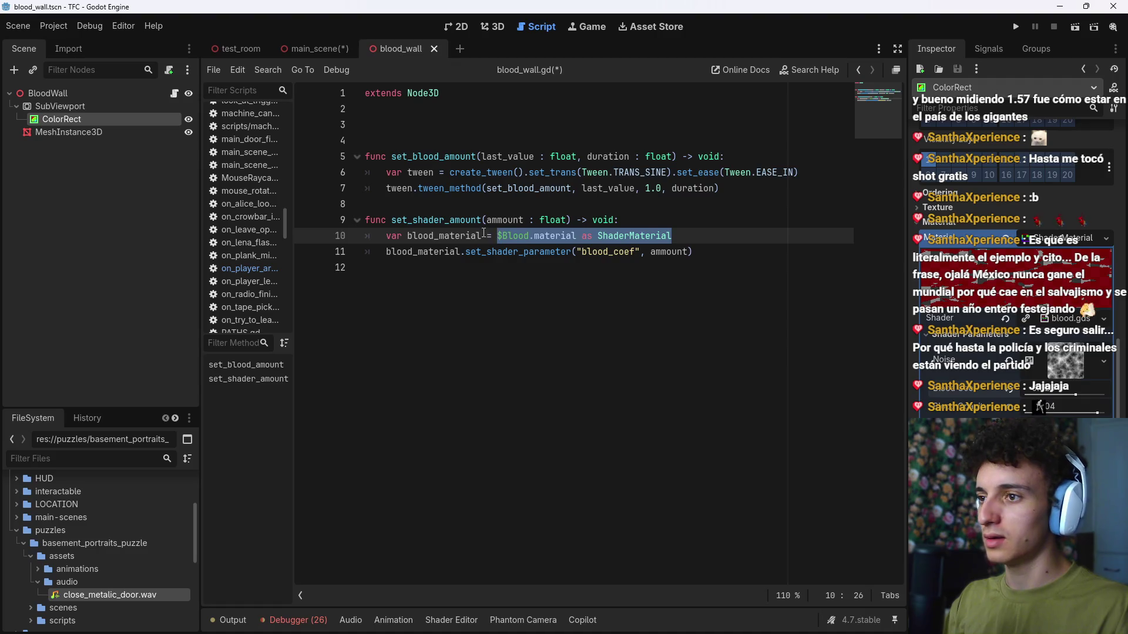
key(Left)
key(shift+Right)
key(shift+Right)
key(shift+Right)
key(BackSpace)
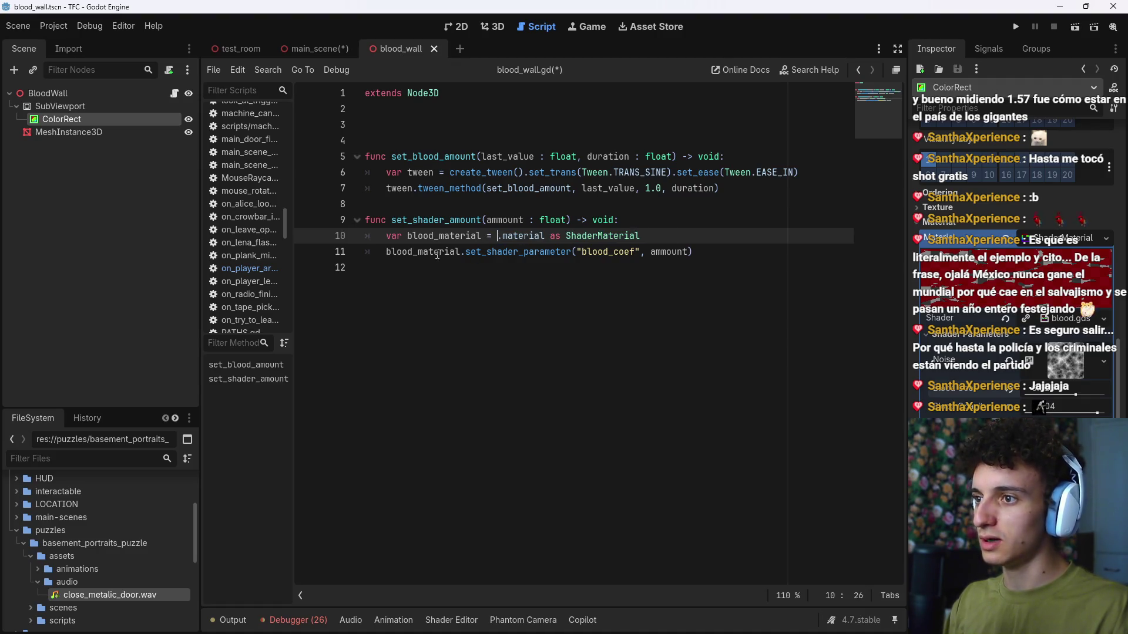
click(82, 118)
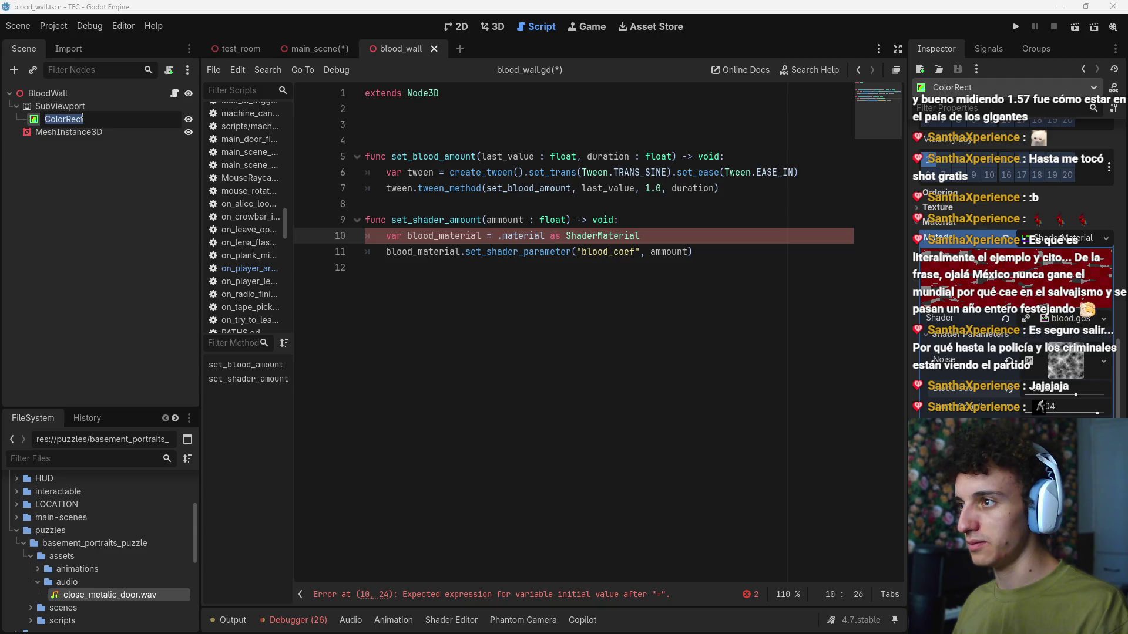
Step: Rename ColorRect to Blood, insert $SubViewport/Blood before .material, and save
text(Blood)
key(Return)
mouse_move(53, 120)
mouse_down()
mouse_move(411, 189)
mouse_move(498, 240)
mouse_up()
click(760, 236)
key(ctrl+s)
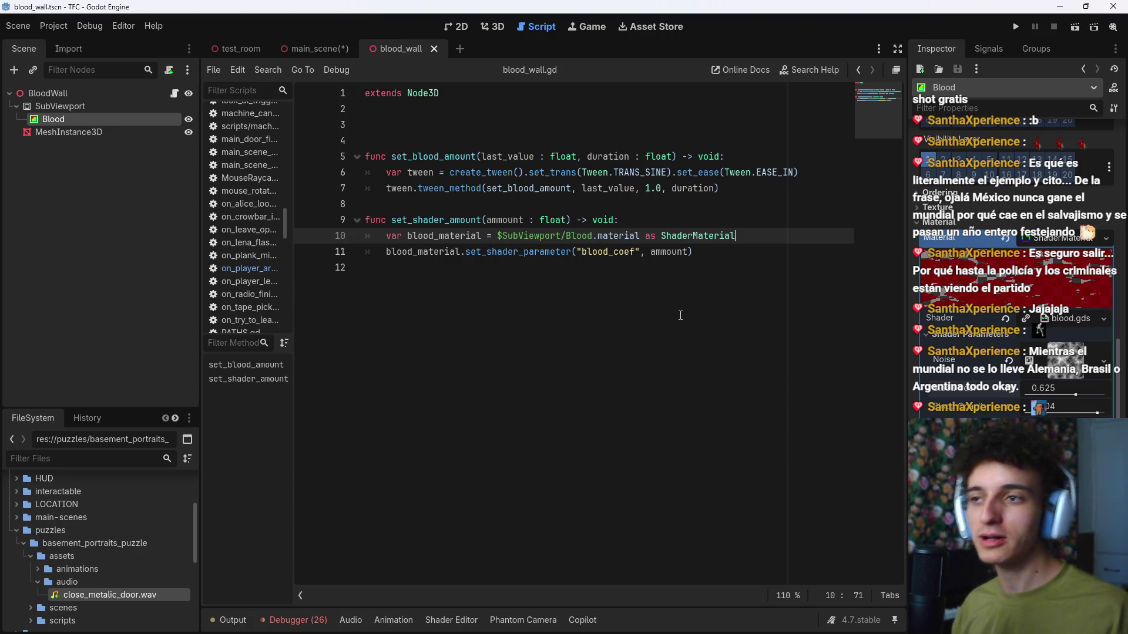
click(714, 252)
key(ctrl+s)
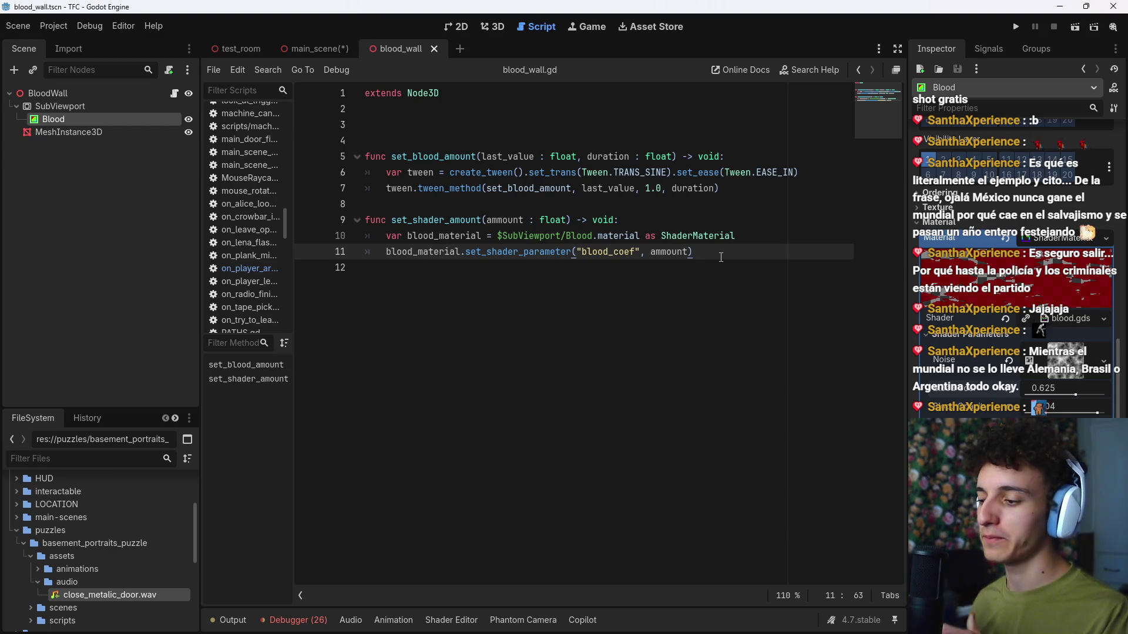
Step: Preview blood coefficient 1.0, then drop the 1.0 tween target and put 0.0 in place of last_value
key(ctrl+s)
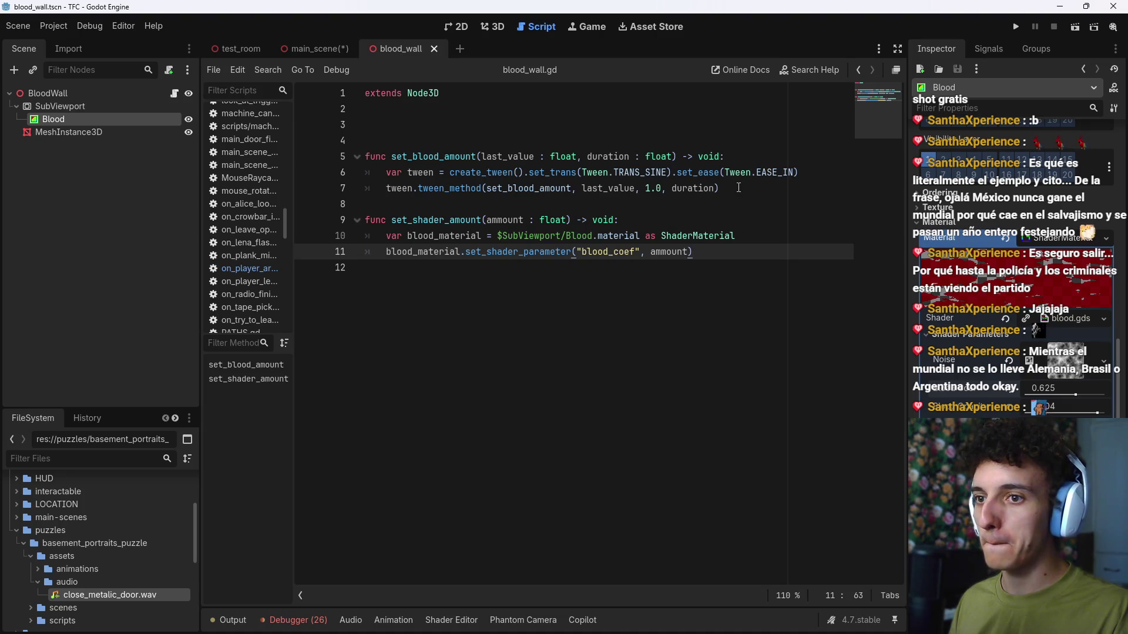
drag(1075, 395, 1106, 395)
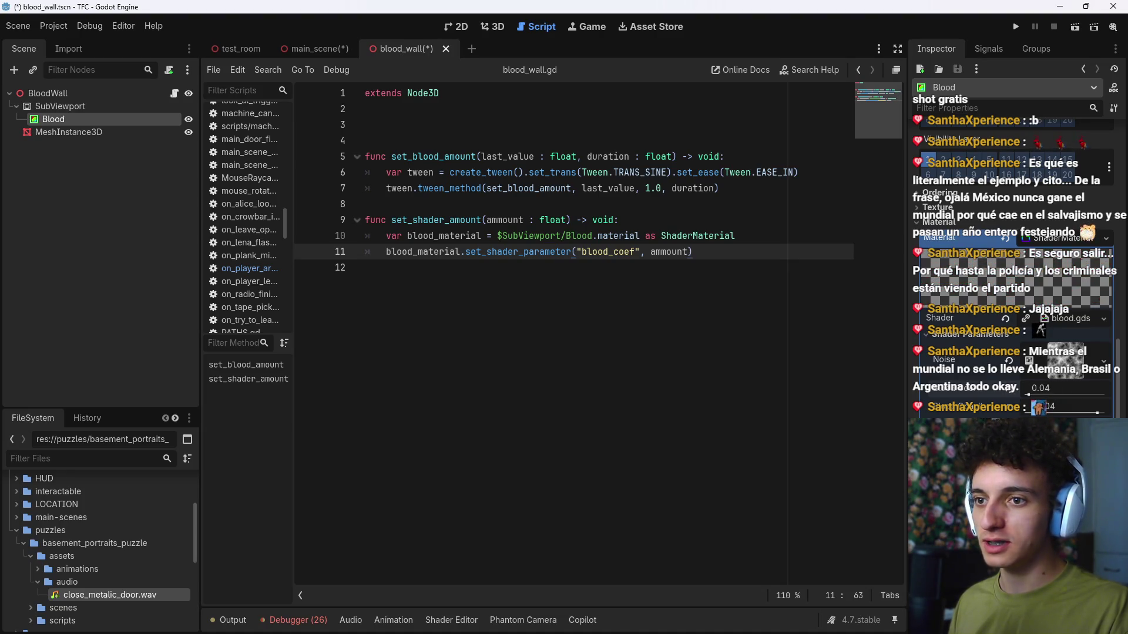
click(751, 193)
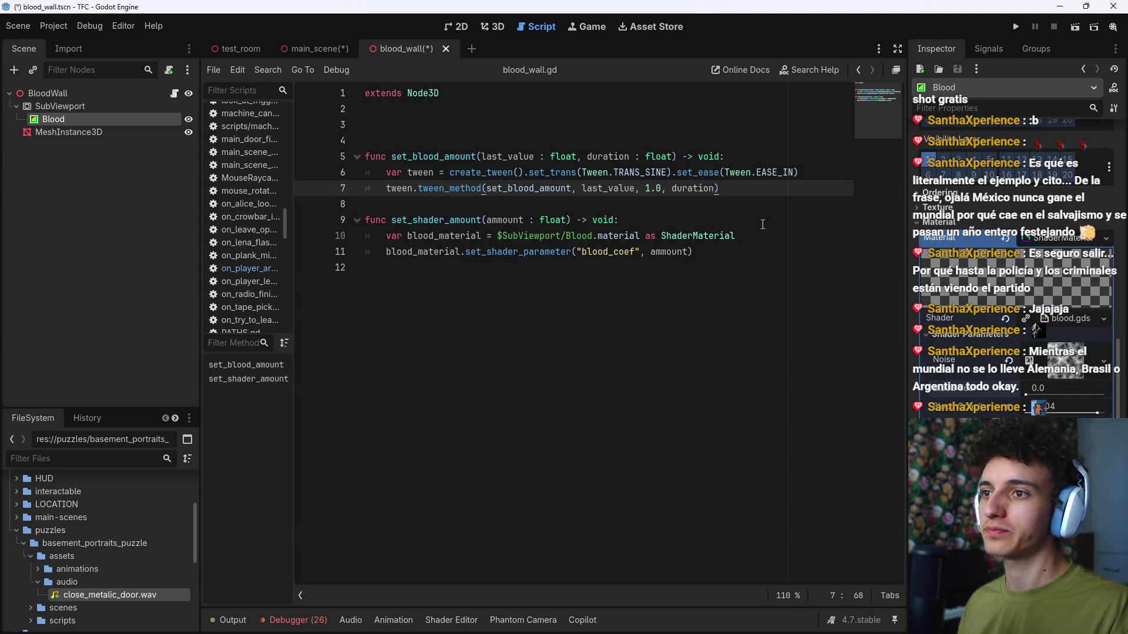
click(636, 188)
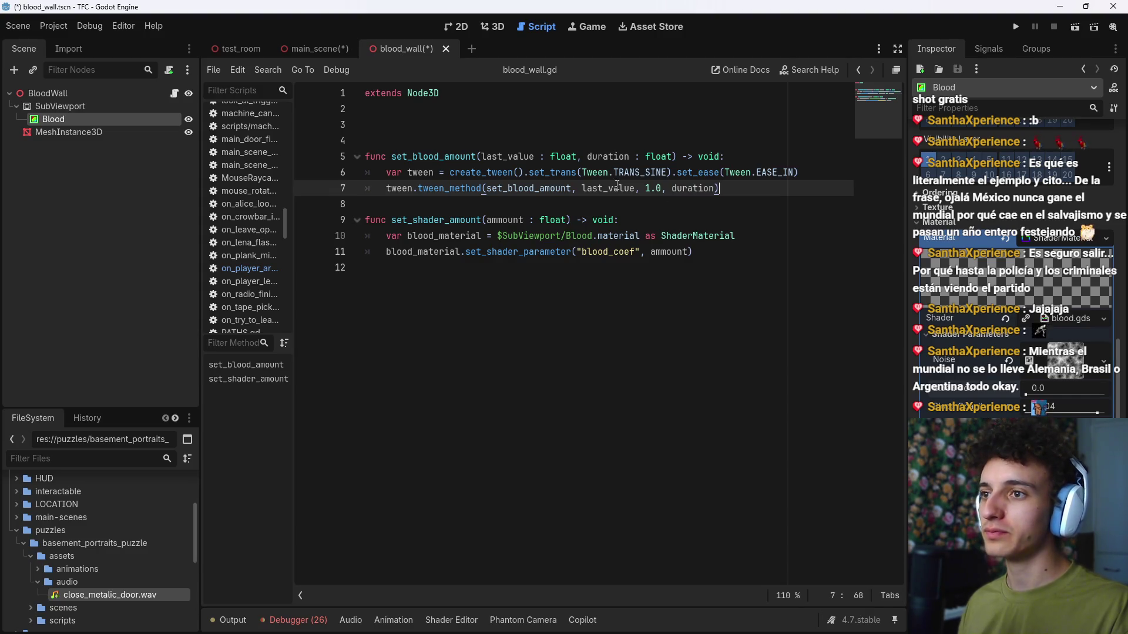
double_click(652, 188)
key(BackSpace)
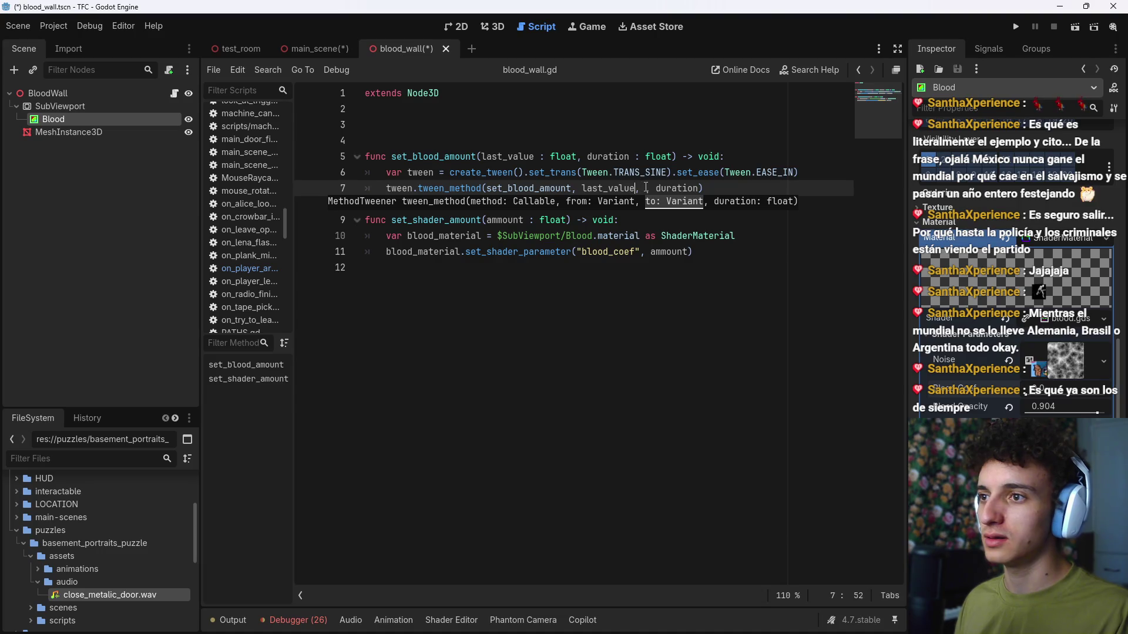
key(ctrl+shift+Left)
key(ctrl+shift+Left)
text(0.0)
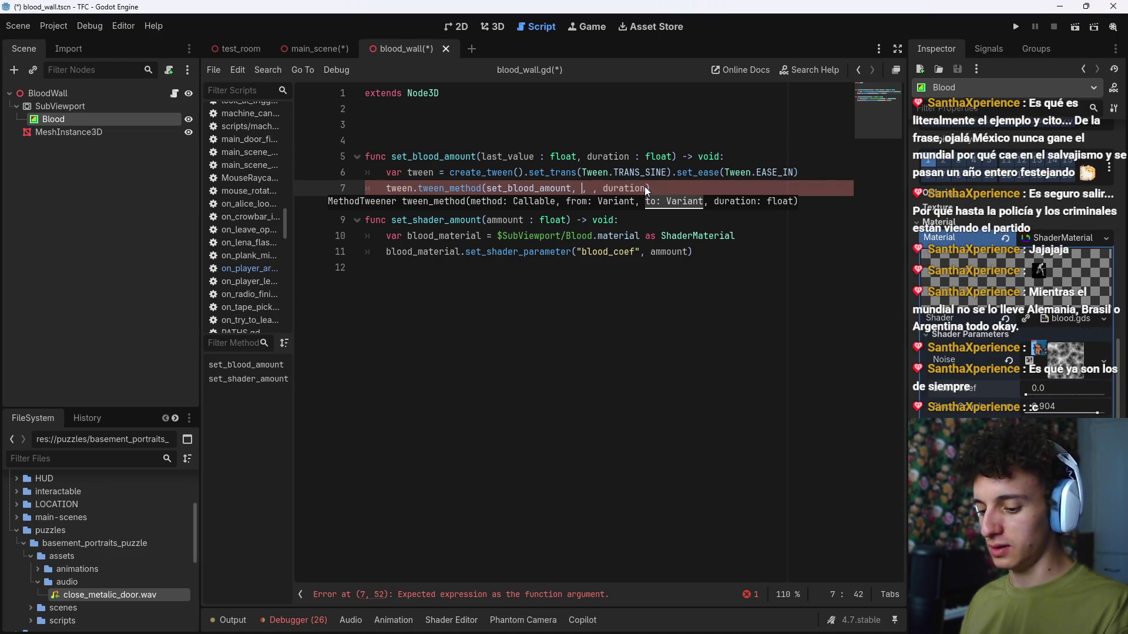
key(Right)
key(Right)
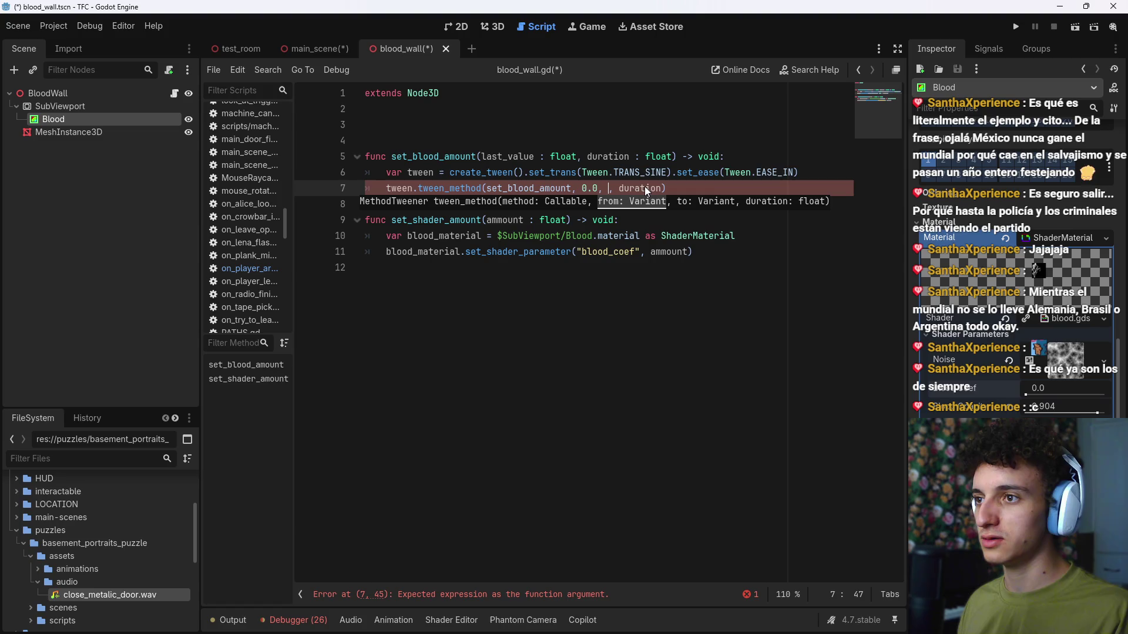
Step: Add a from_value : float parameter to set_blood_amount before last_value
click(482, 156)
text(from_value)
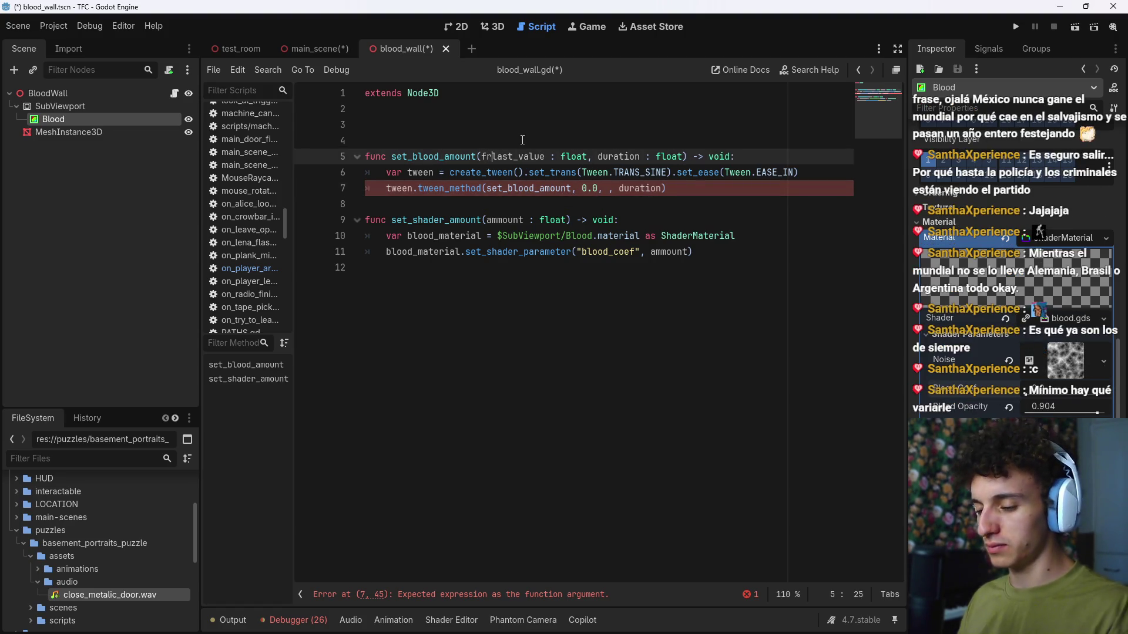
text( : )
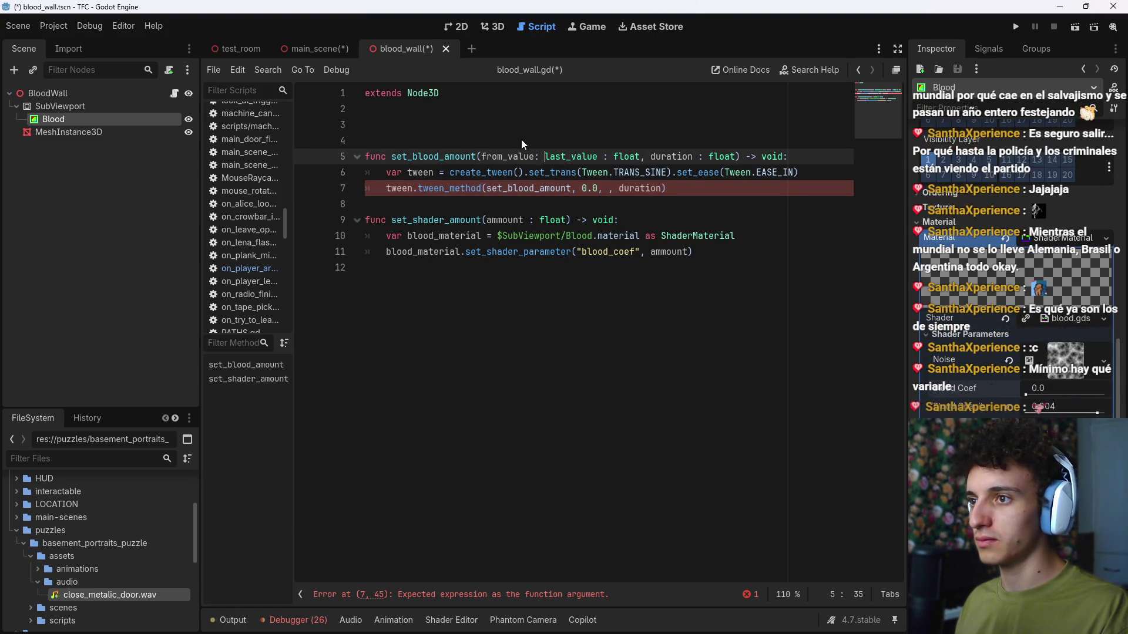
text(float )
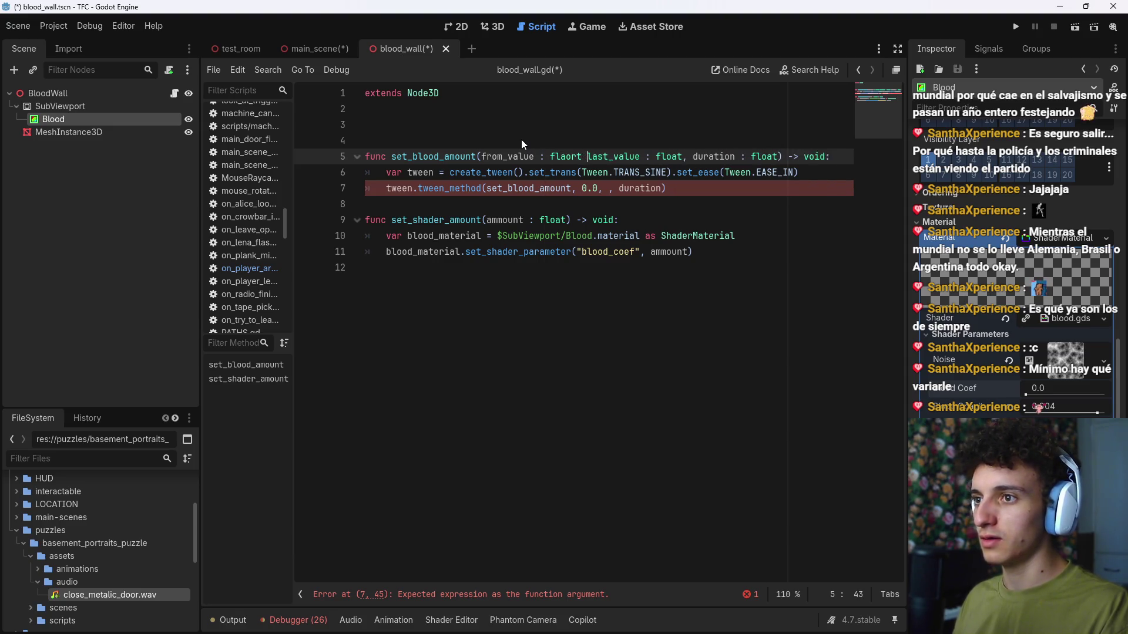
text(= 0)
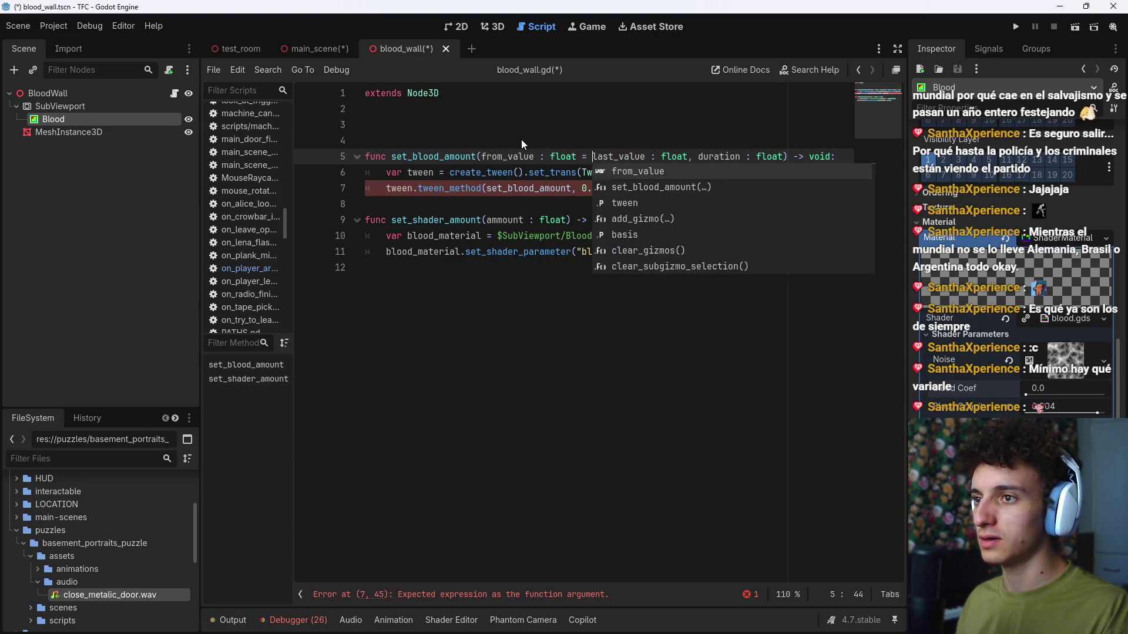
key(BackSpace)
key(BackSpace)
key(BackSpace)
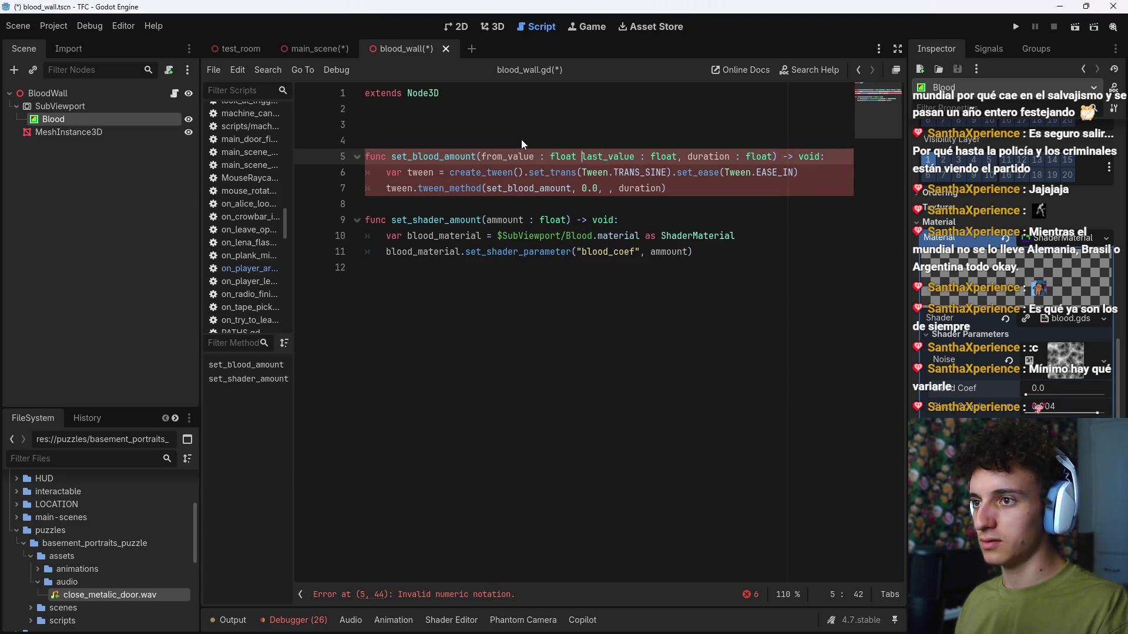
text(,)
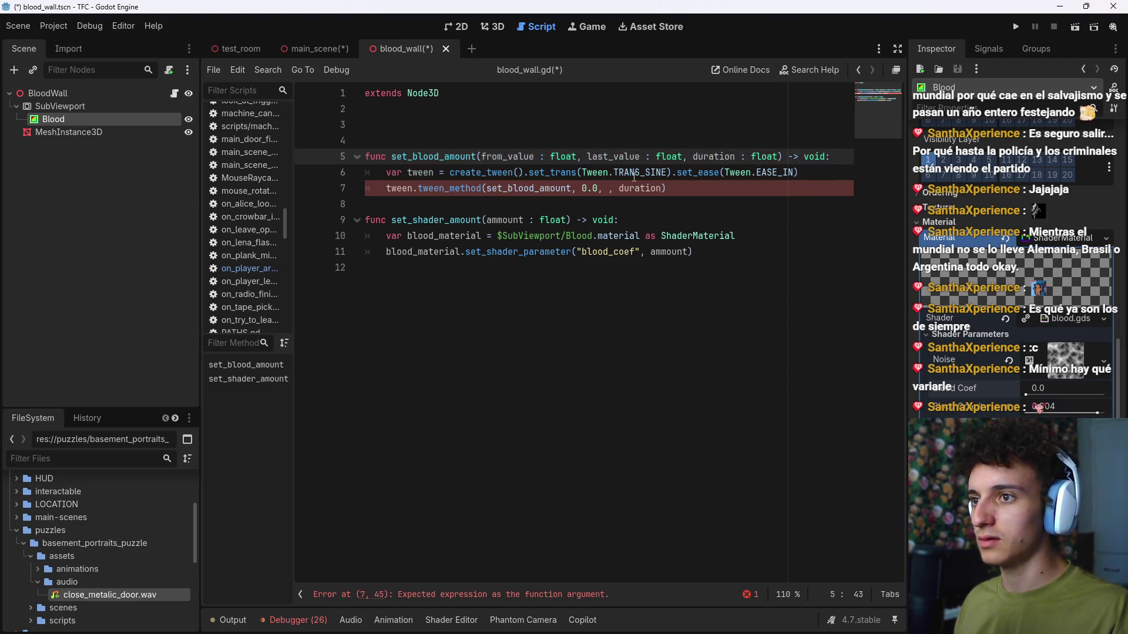
Step: Make tween_method run from from_value to last_value over duration, and save
click(800, 179)
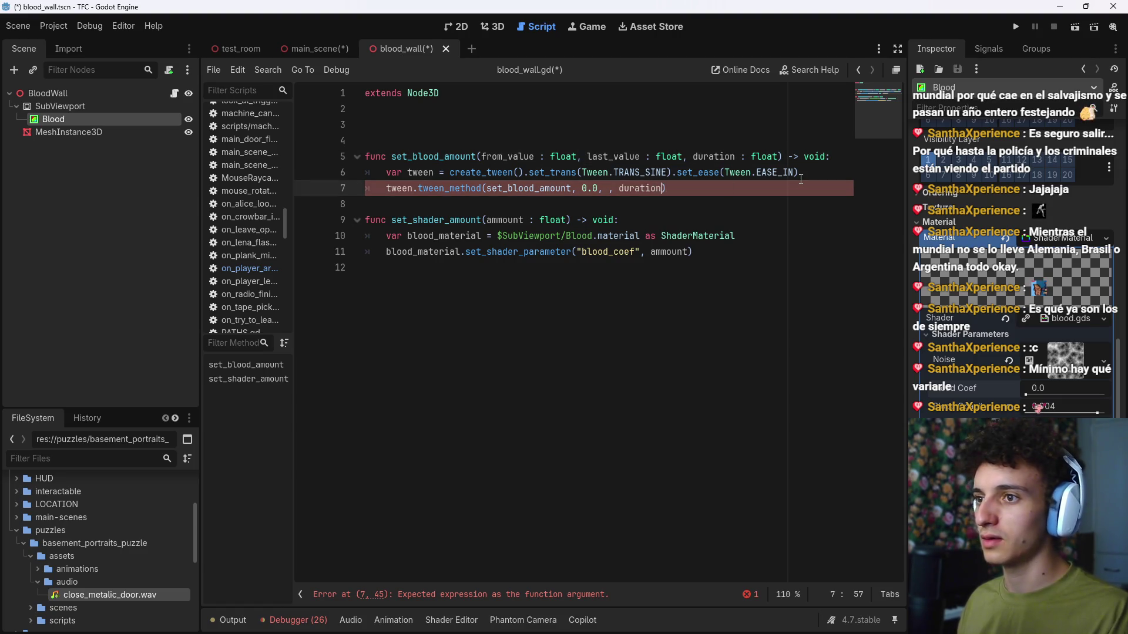
key(BackSpace)
key(BackSpace)
key(BackSpace)
text(fr)
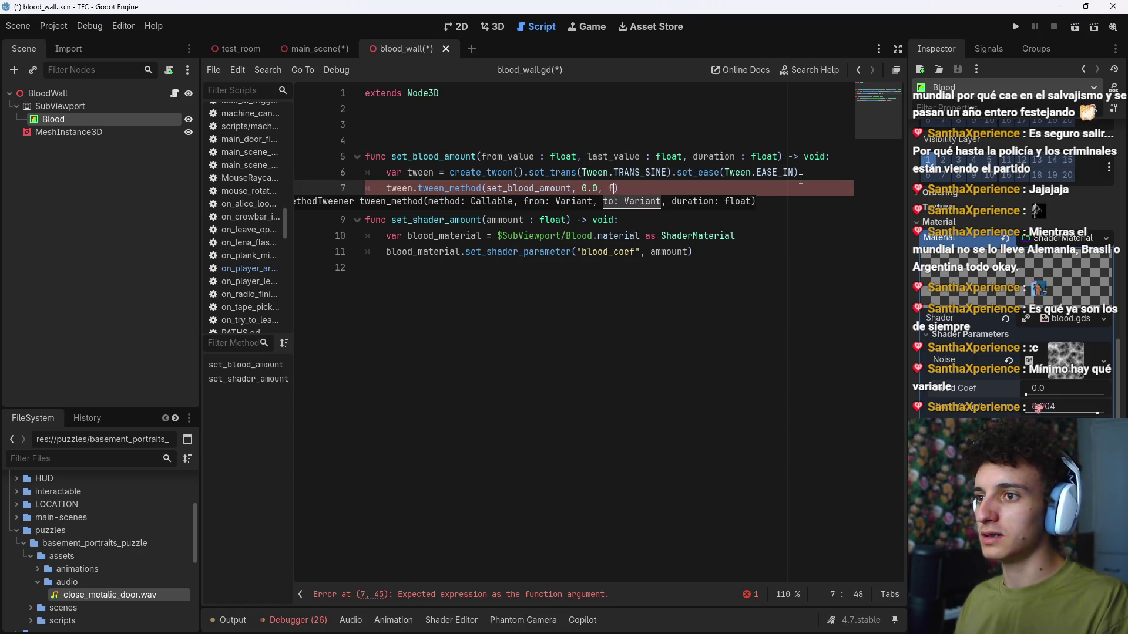
key(Return)
text(, las)
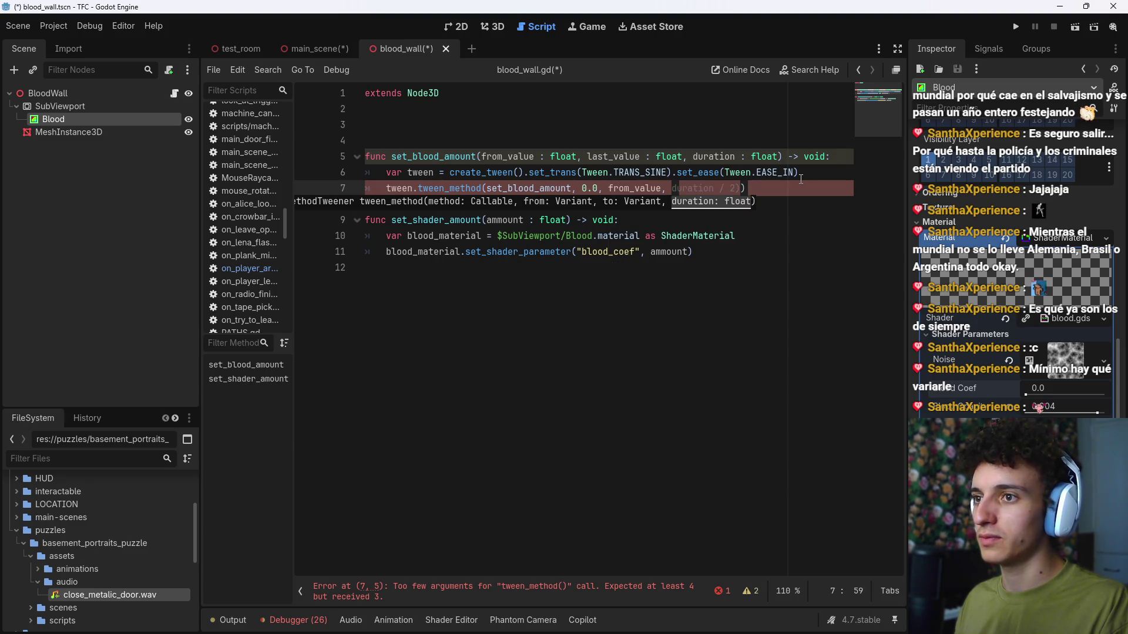
key(Return)
text(,)
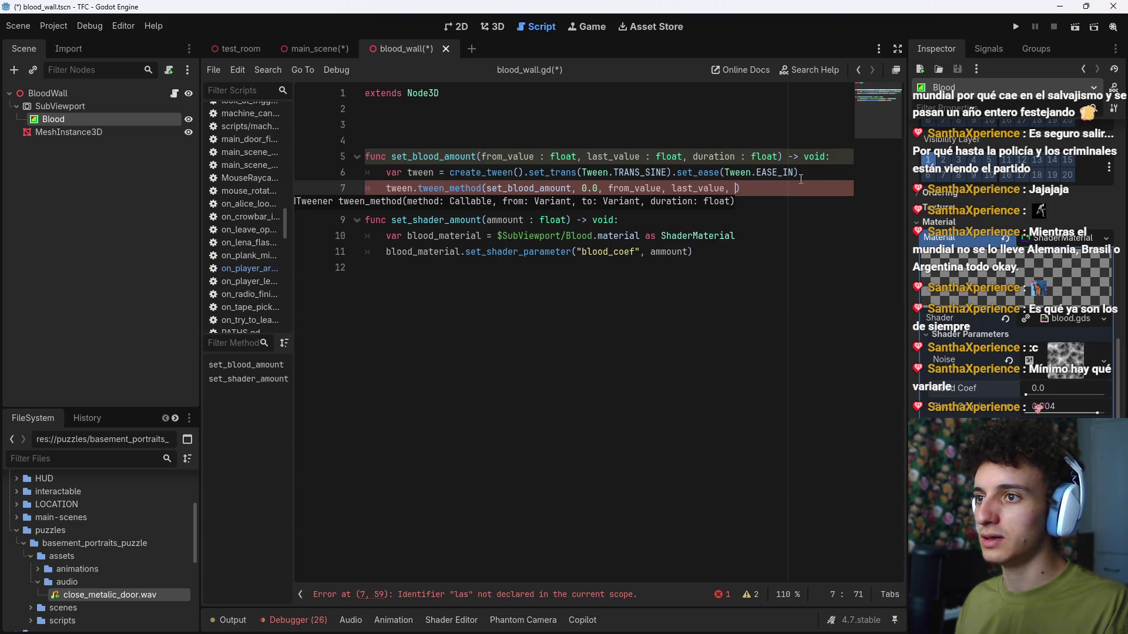
key(Tab)
key(ctrl+s)
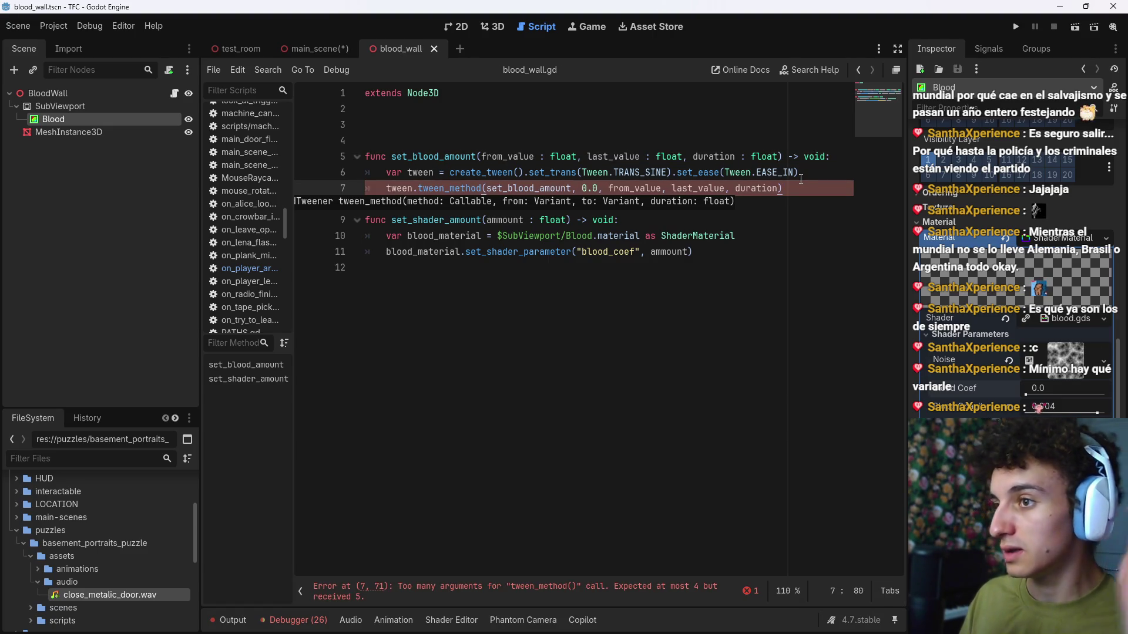
Step: Remove the extra 0.0 argument on line 7 and save the script
drag(608, 189, 573, 188)
key(BackSpace)
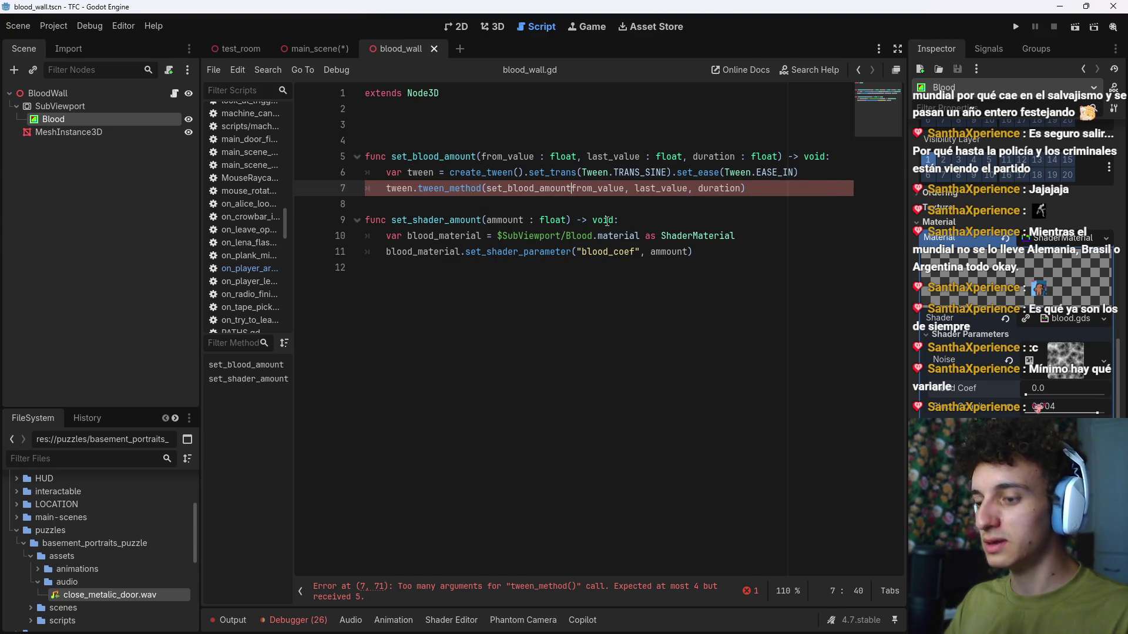
text(,)
click(790, 188)
key(ctrl+s)
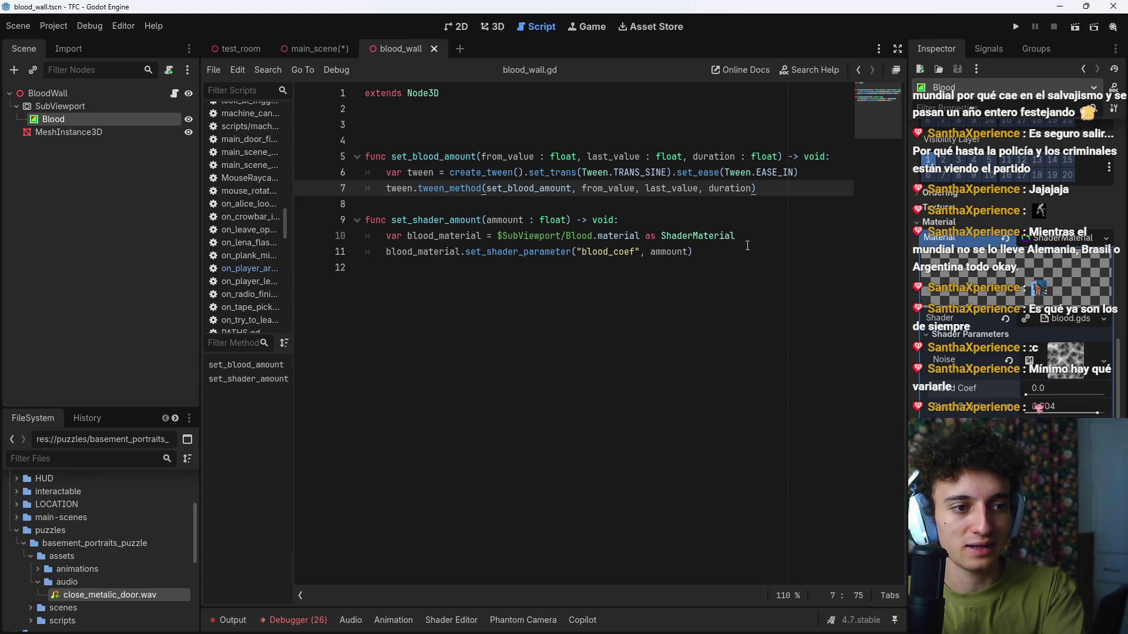
mouse_move(693, 235)
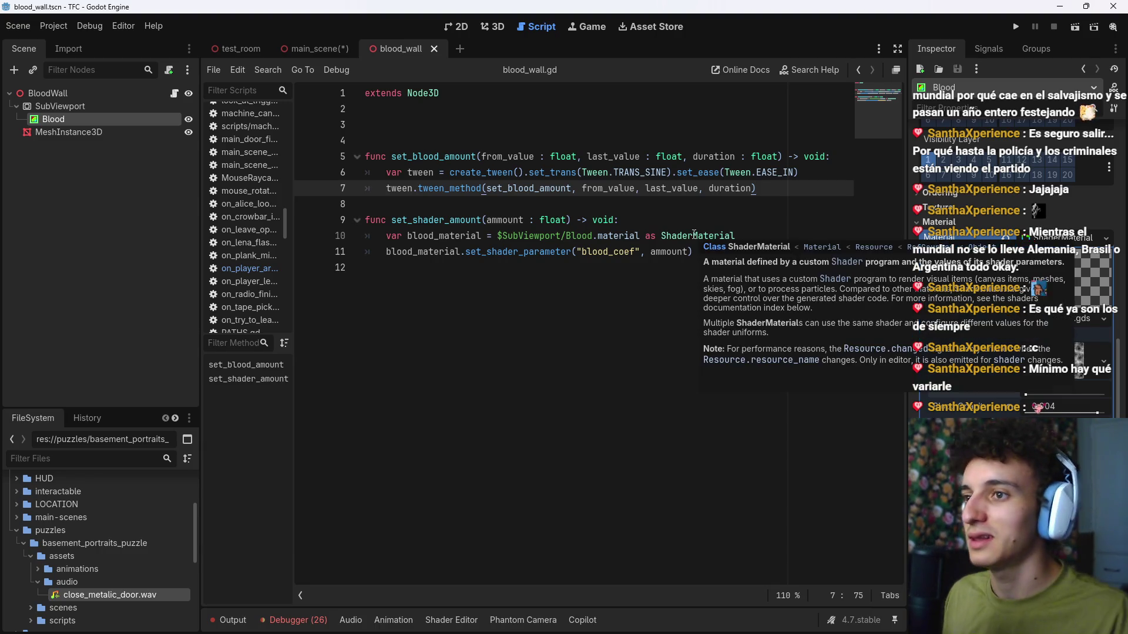
key(ctrl+s)
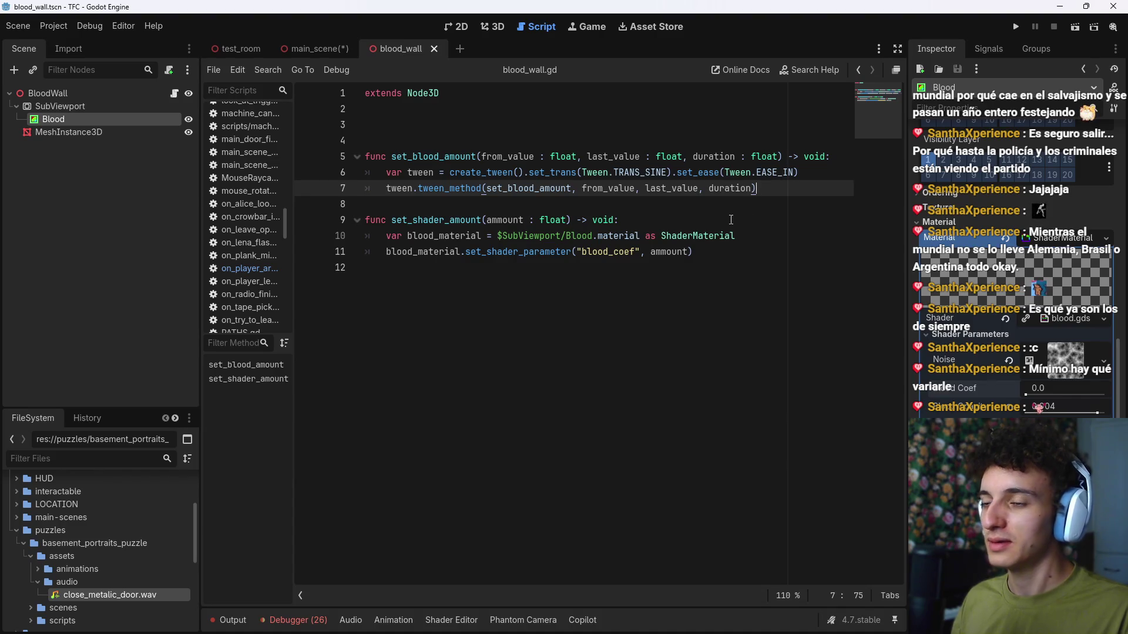
click(719, 234)
key(Down)
key(Down)
key(ctrl+s)
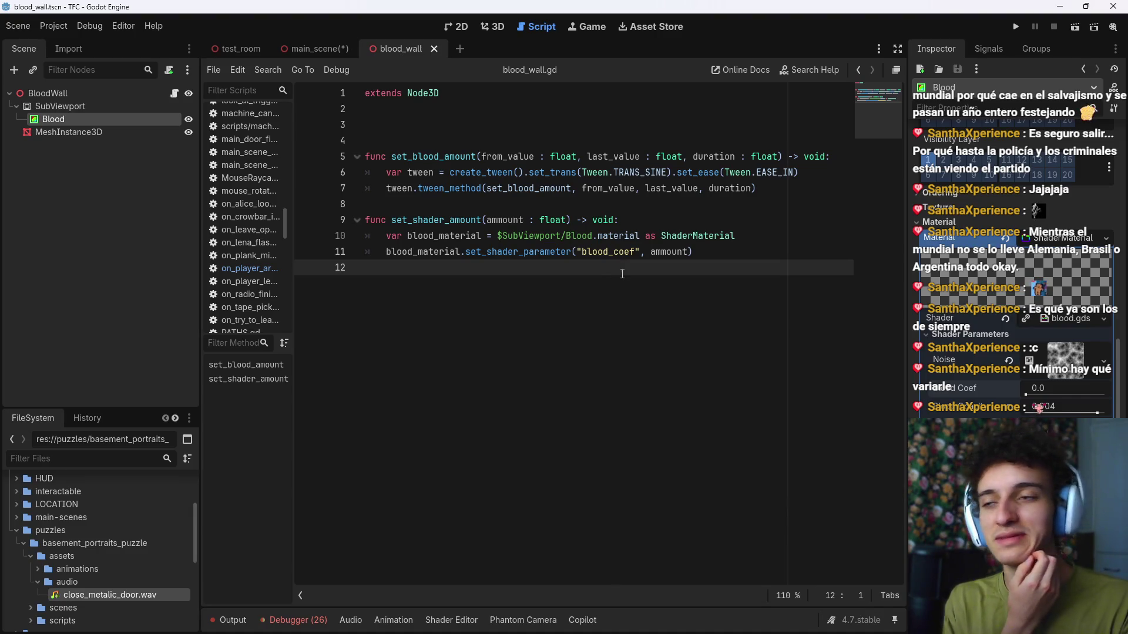
click(692, 207)
click(763, 189)
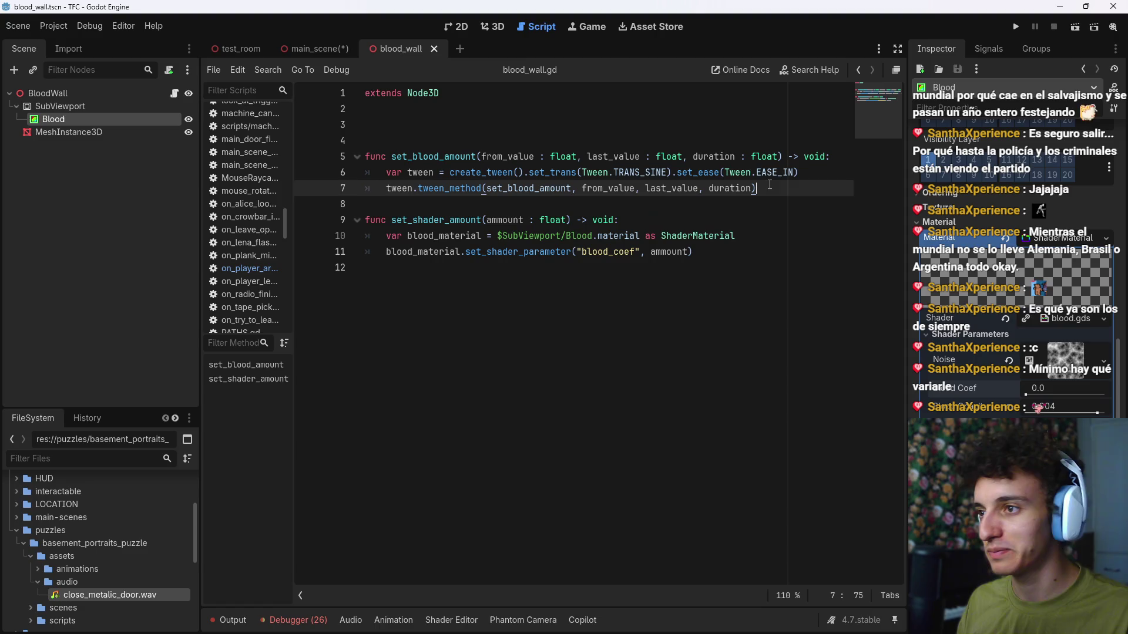
key(ctrl+s)
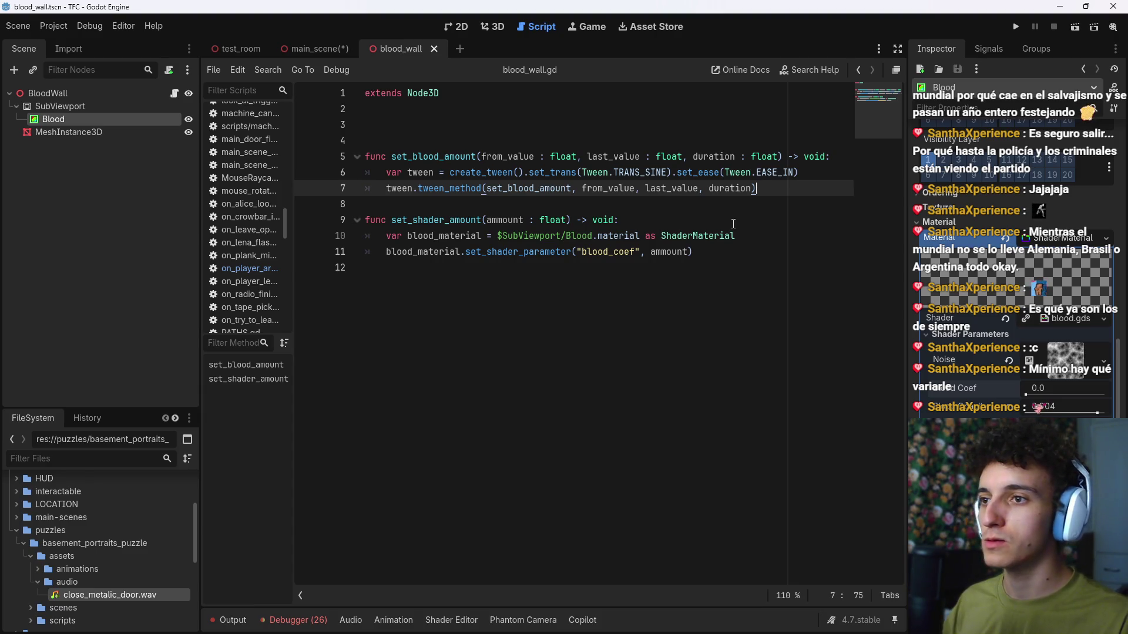
click(713, 237)
key(Down)
key(Down)
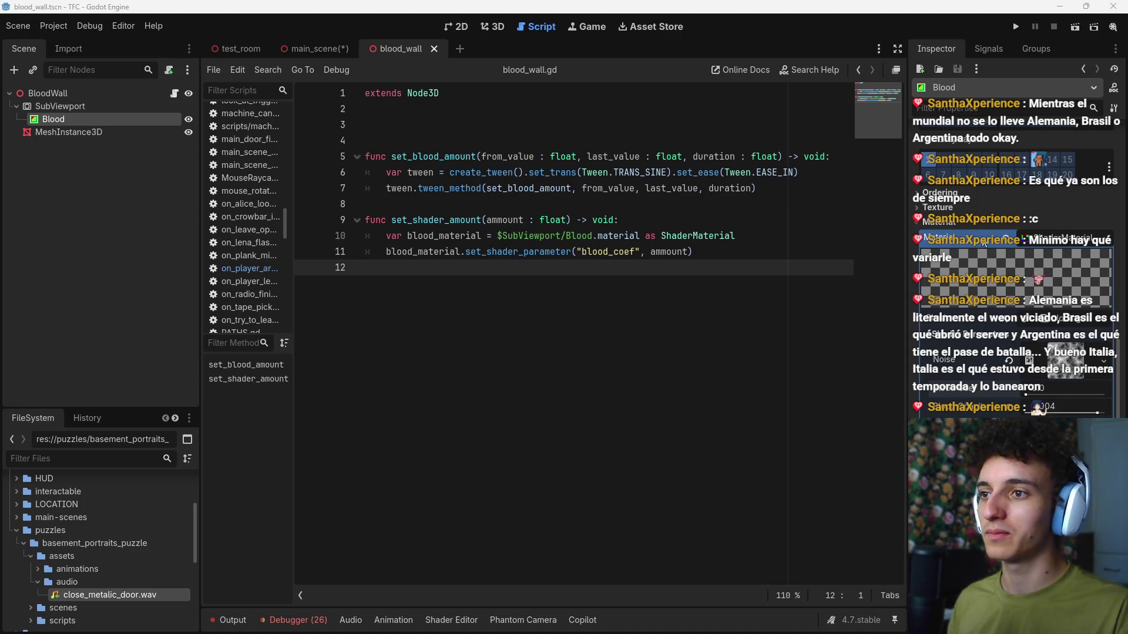
click(757, 251)
key(ctrl+s)
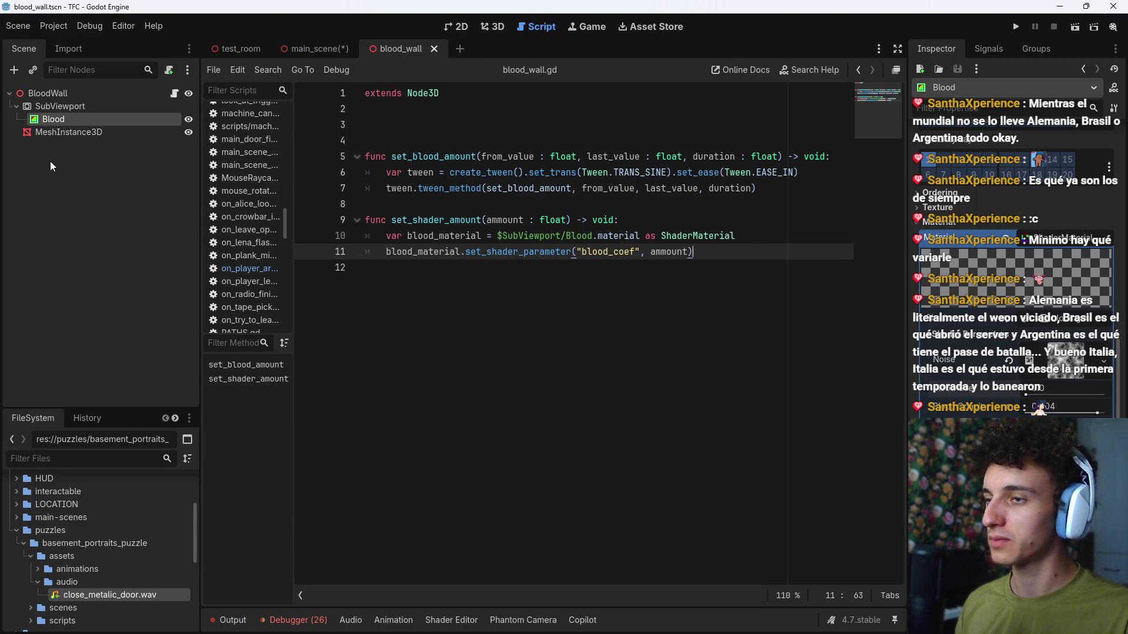
Step: View the BloodWall scene in 3D, switch to the main scene, and reopen blood_wall.gd
click(148, 93)
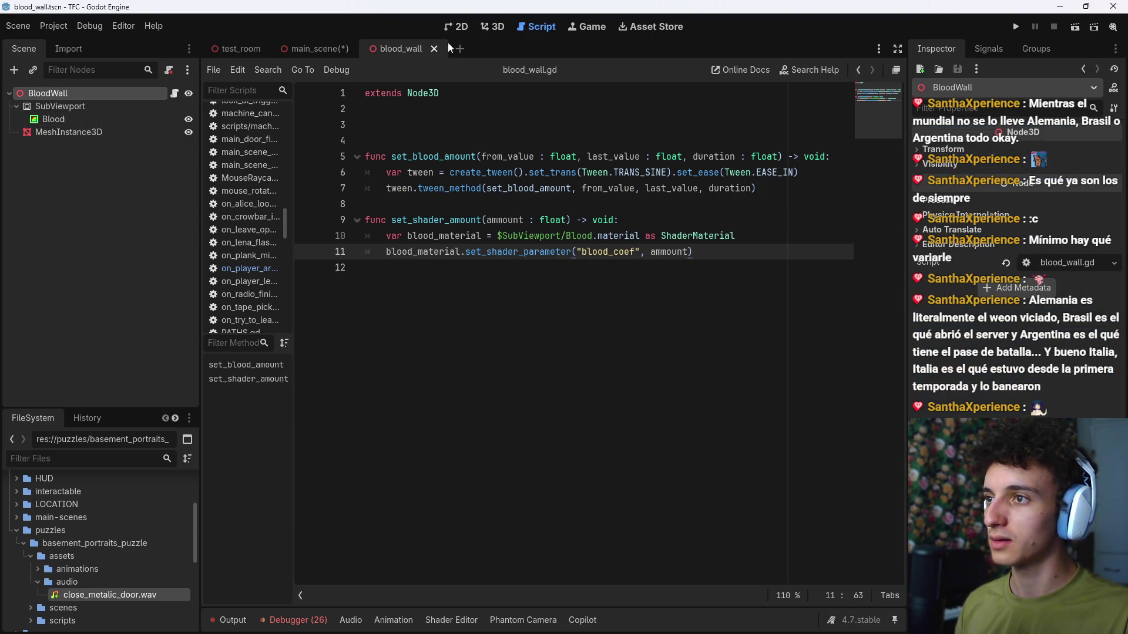
click(502, 23)
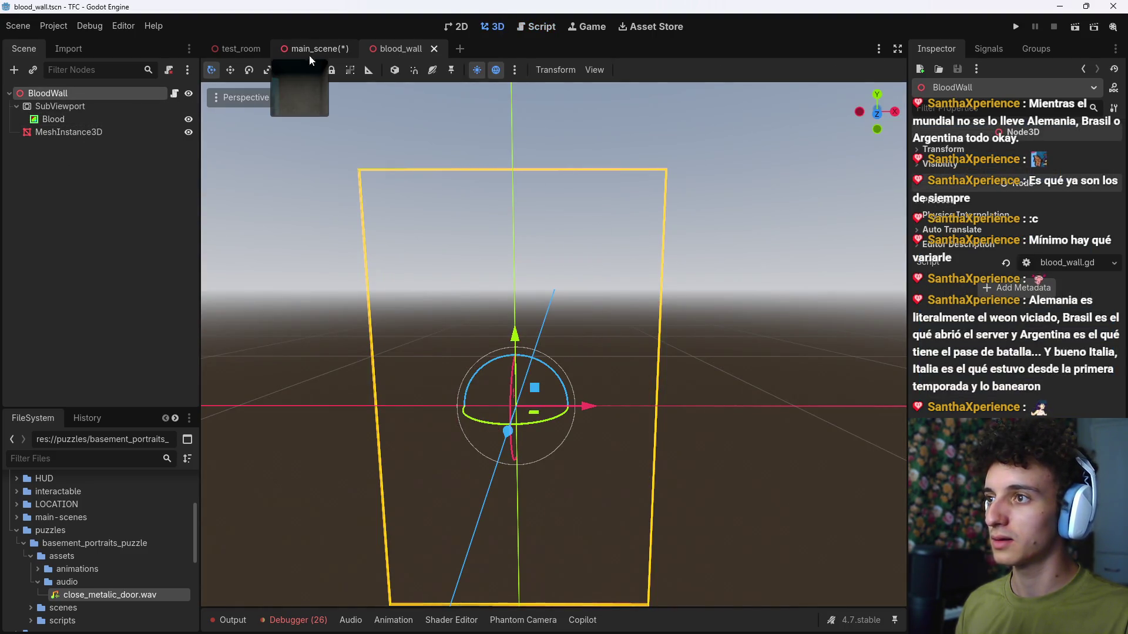
key(ctrl+shift+Tab)
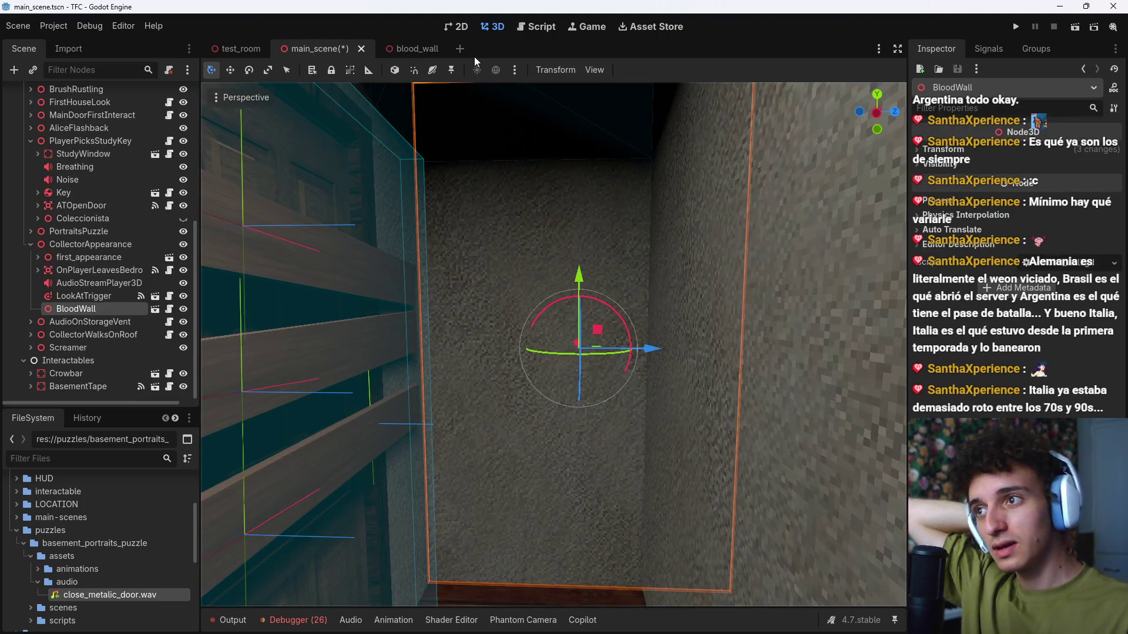
click(576, 29)
click(536, 27)
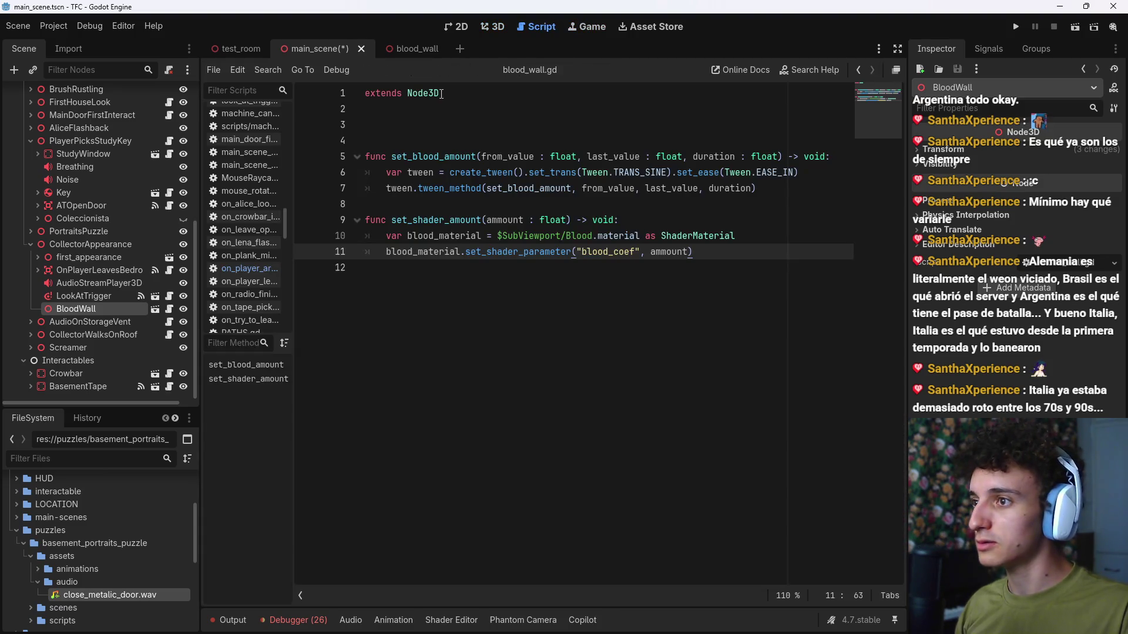
Step: Add 'class_name BloodWall' as the first line above extends Node3D and save
click(367, 97)
key(Return)
key(Up)
text(class_n)
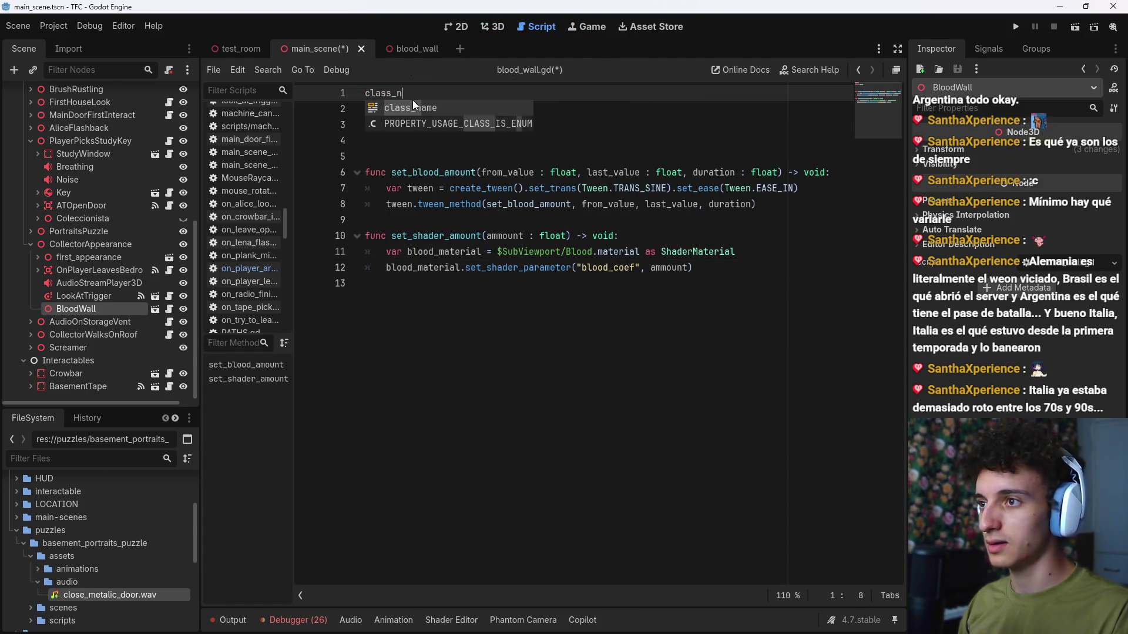
text(ame Bl)
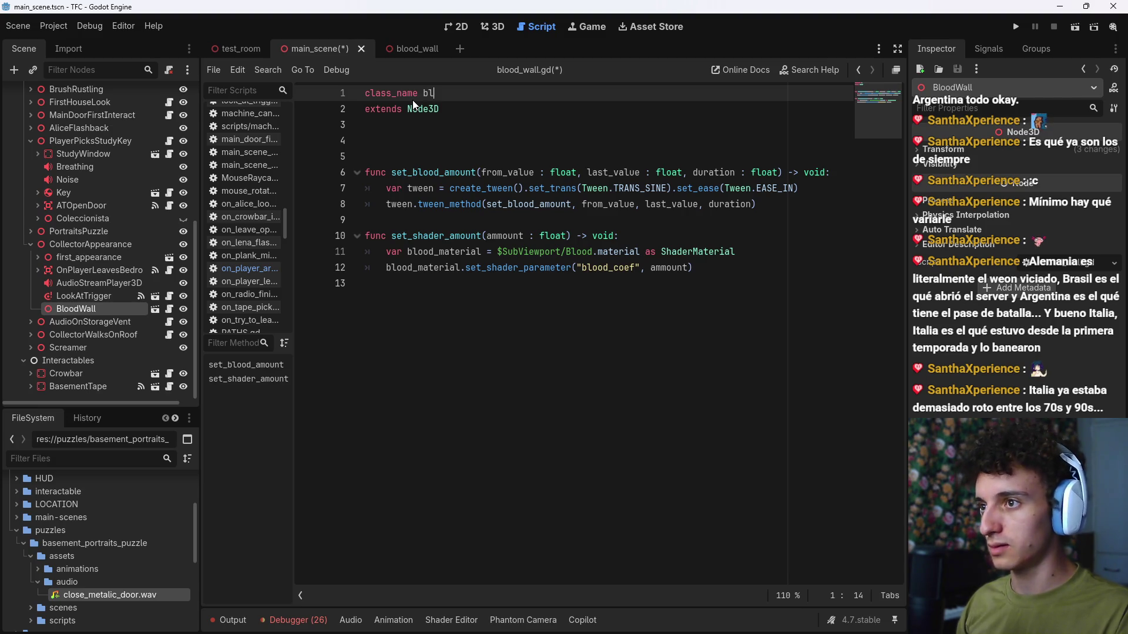
text(oodWall)
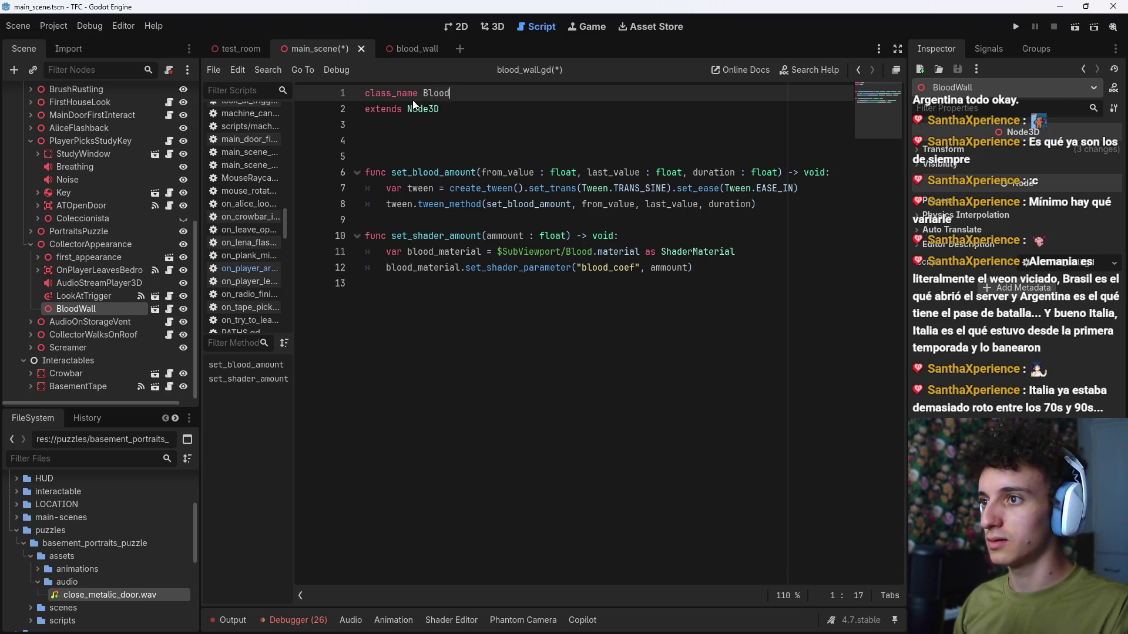
key(ctrl+s)
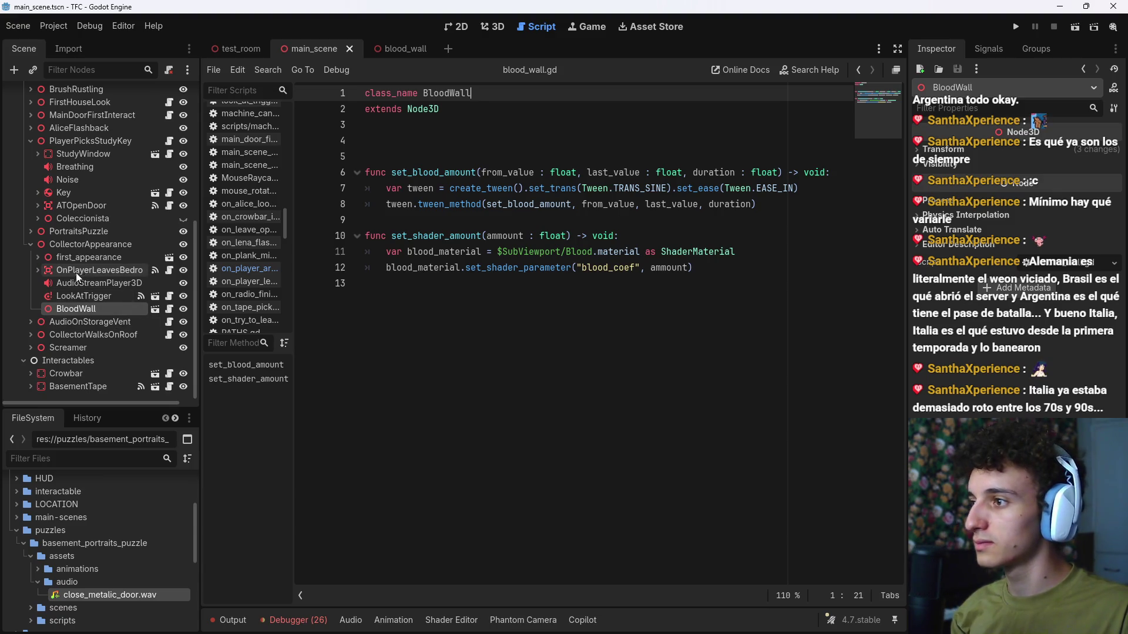
click(483, 29)
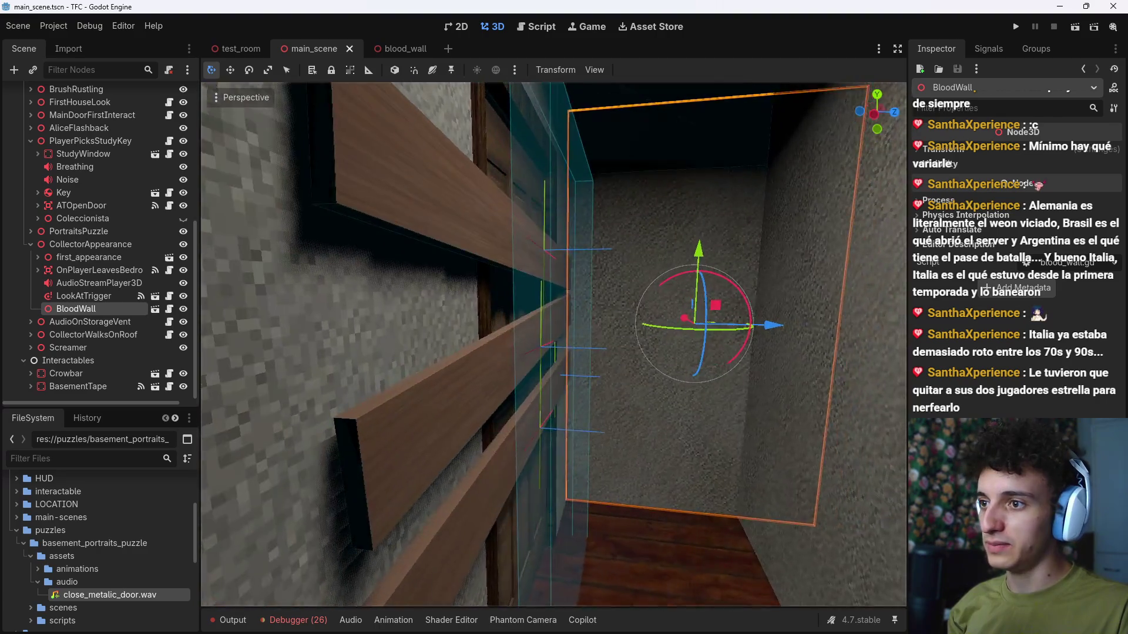
drag(441, 368, 441, 368)
click(445, 367)
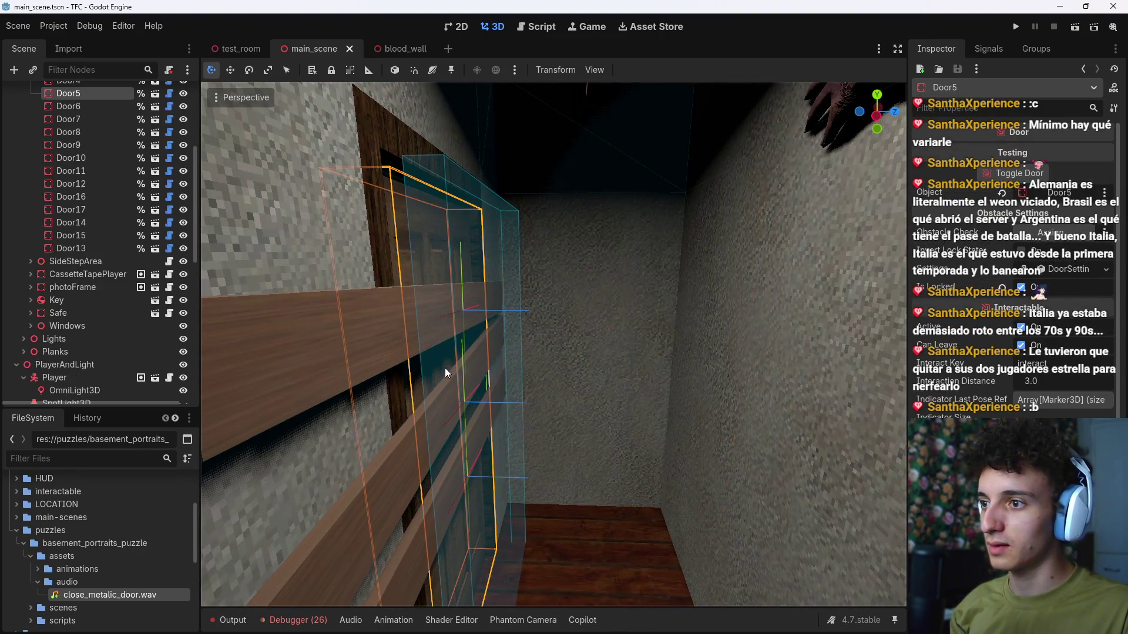
click(445, 367)
drag(567, 457, 577, 456)
key(w)
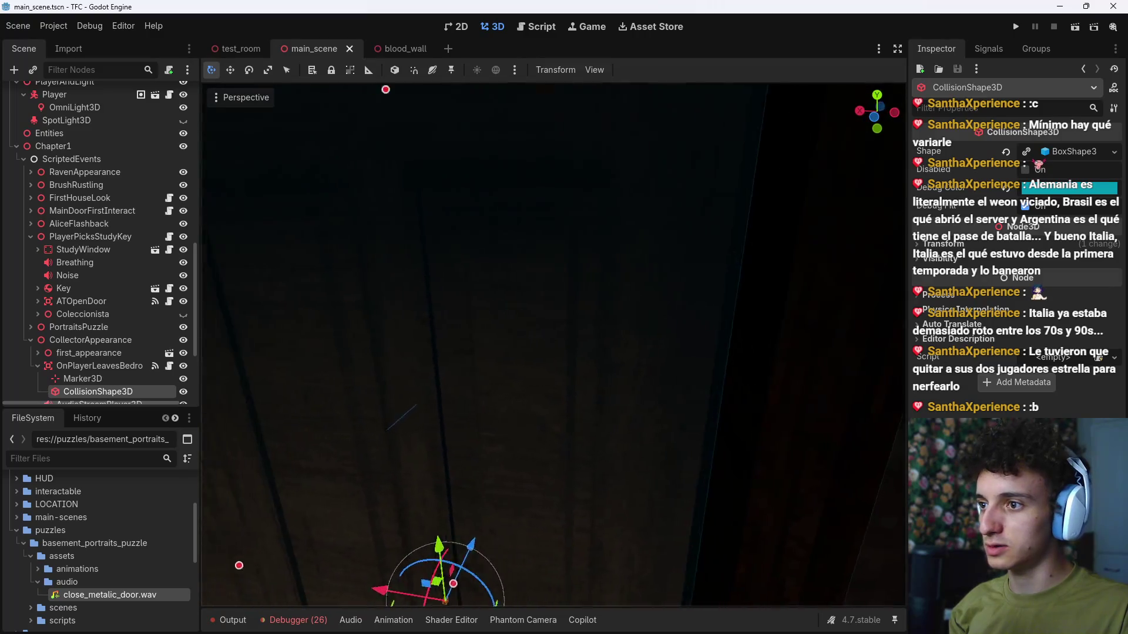
key(w)
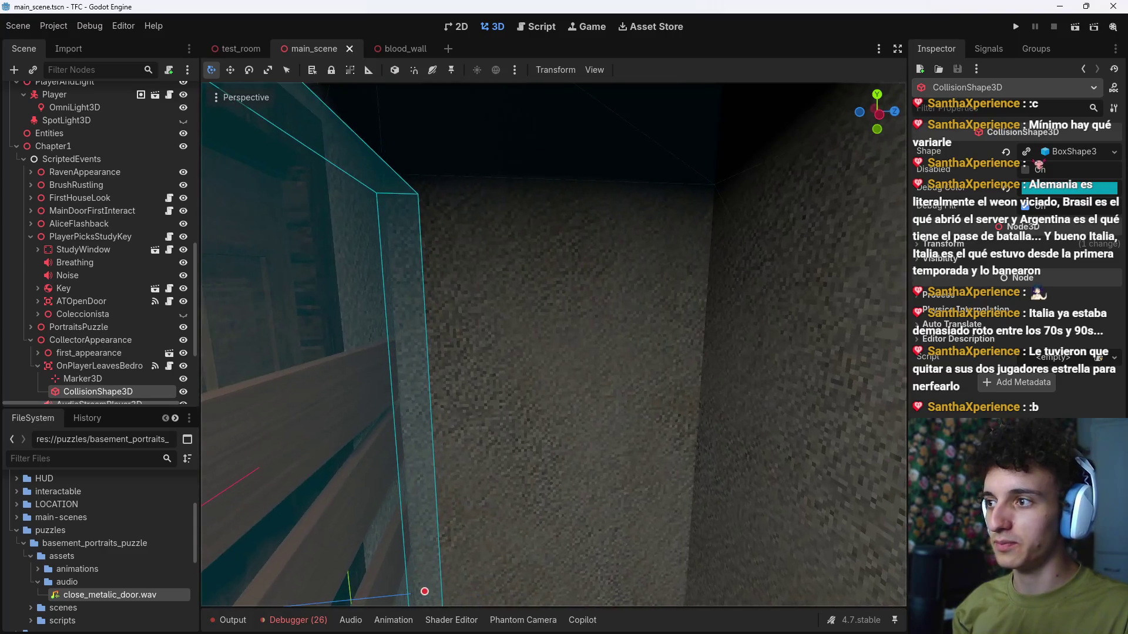
key(w)
scroll(99, 316, down, 5)
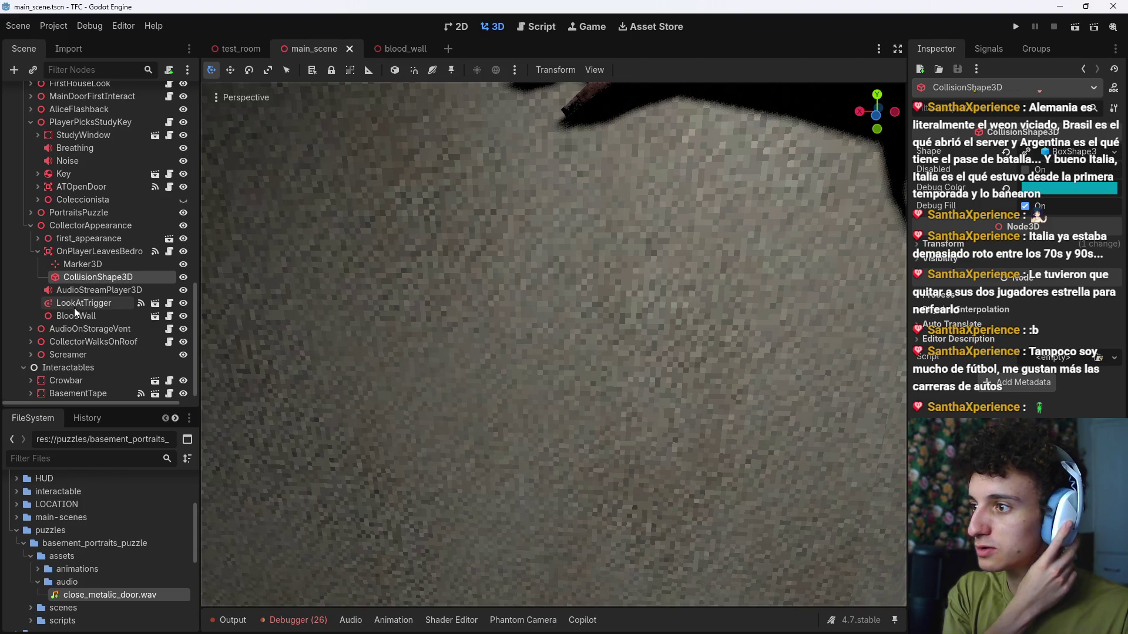
click(90, 252)
click(33, 238)
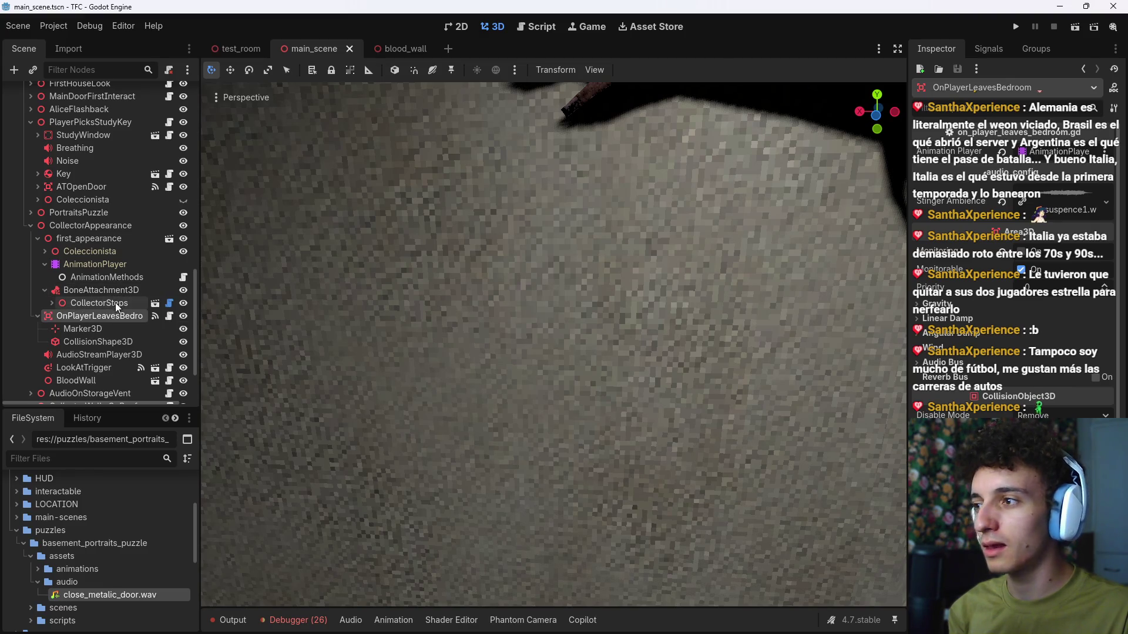
click(38, 240)
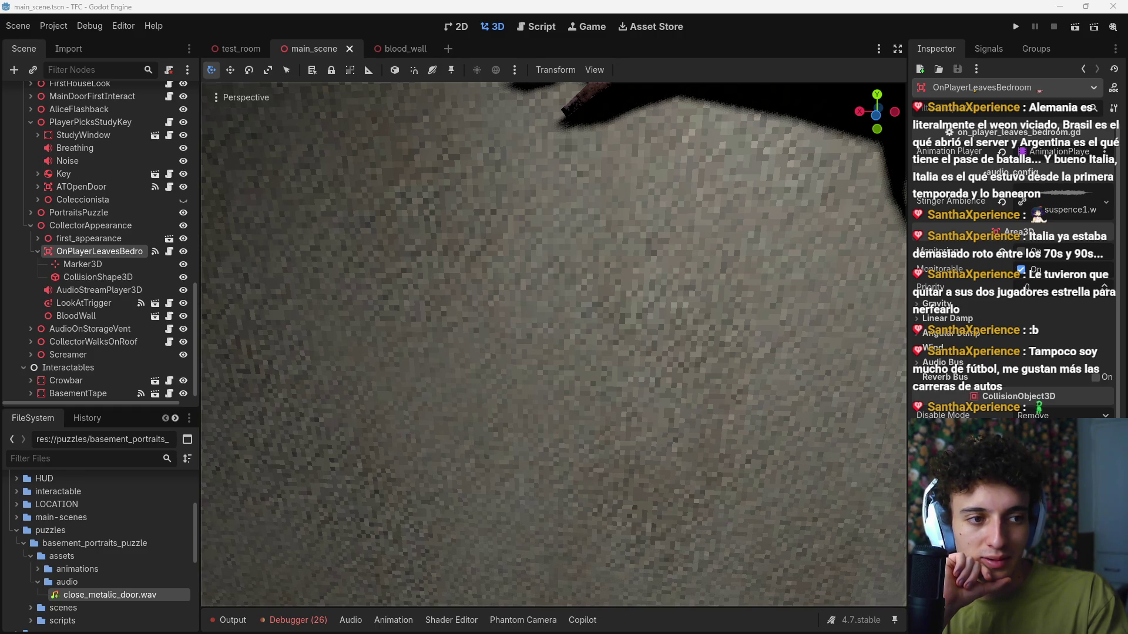
Step: Look around the room and check the look_at_target call in on_player_leaves_bedroom.gd
right_click(587, 327)
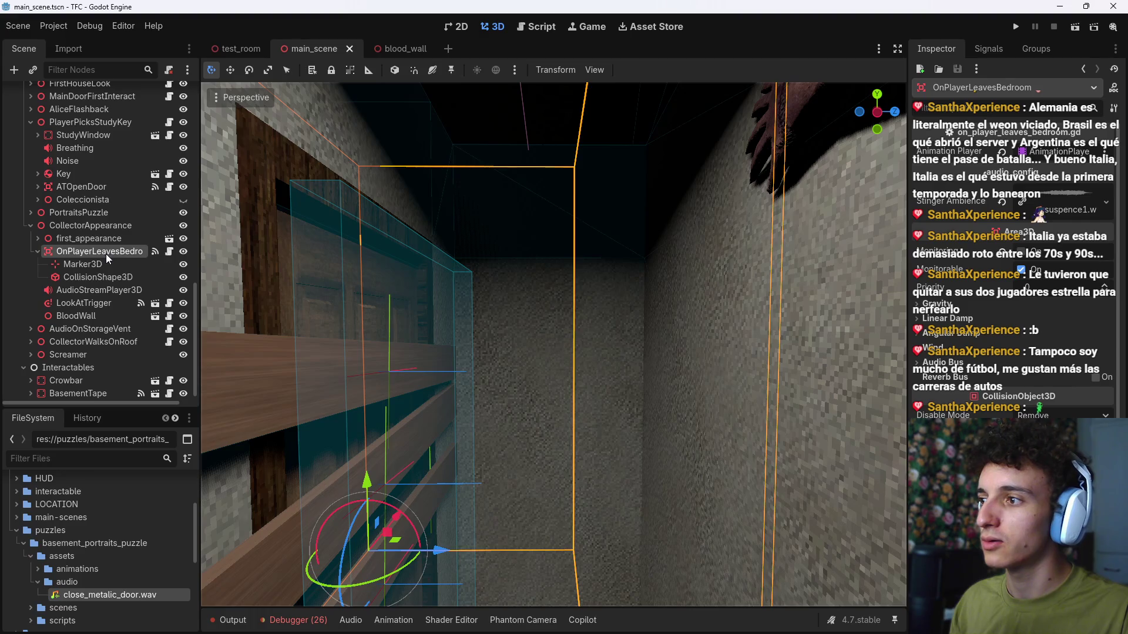
click(172, 251)
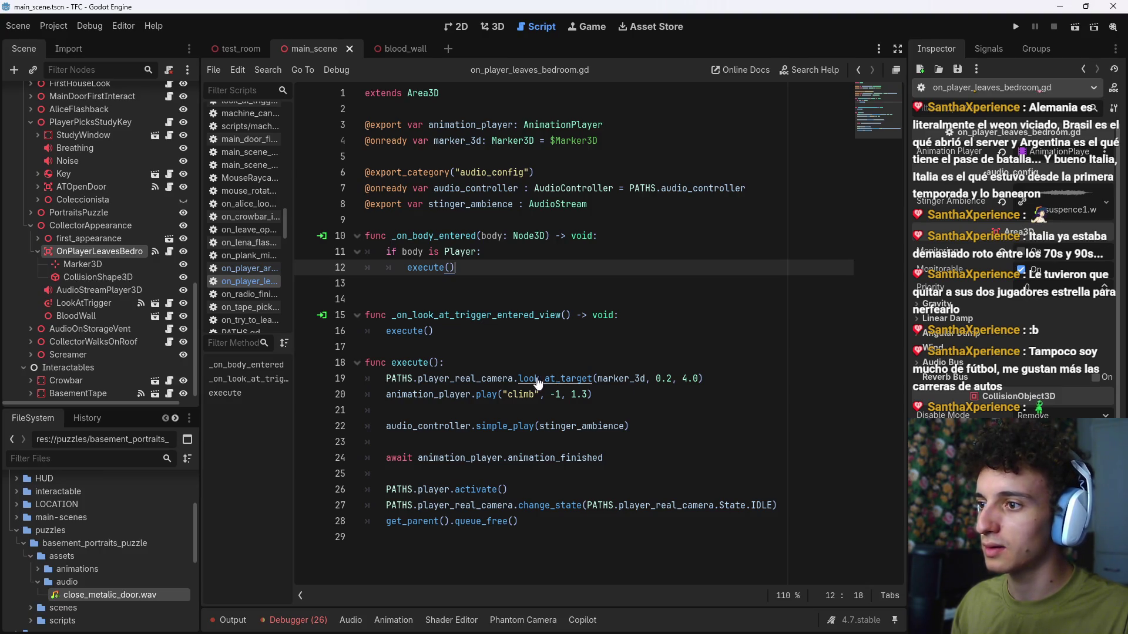
click(642, 379)
Step: Frame Marker3D in 3D and drag it along X and down against the stone wall
click(162, 264)
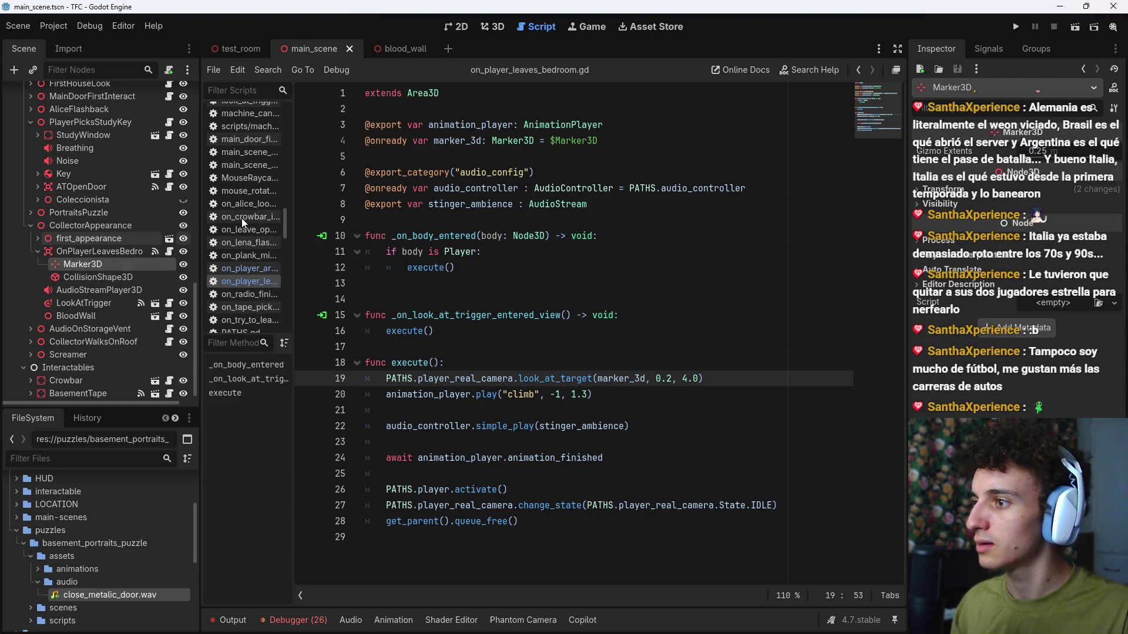
click(504, 28)
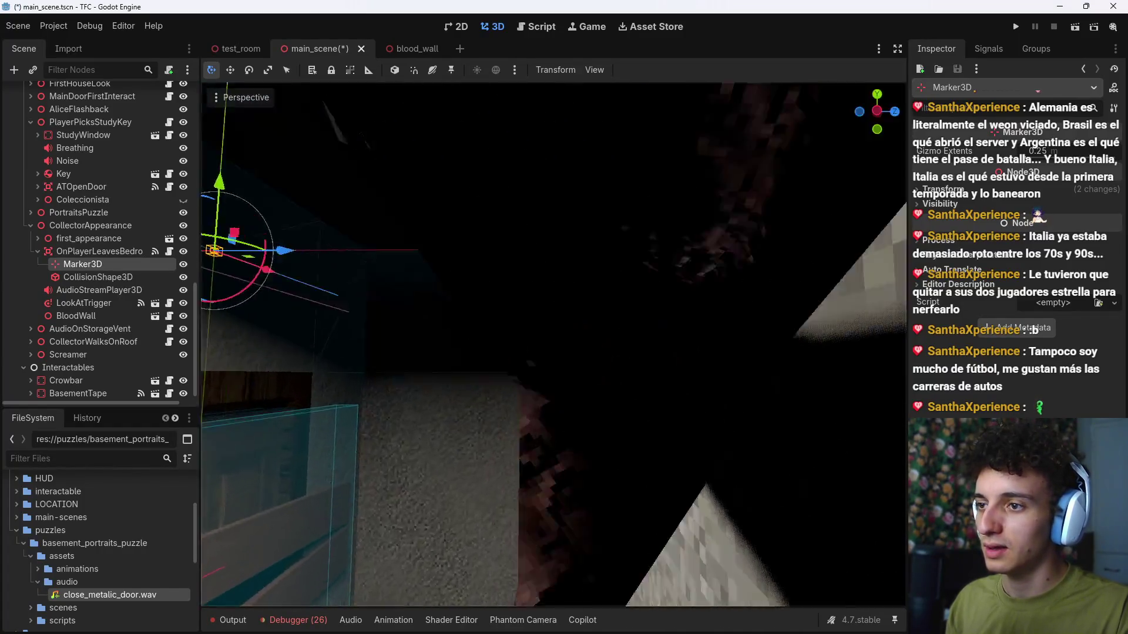
key(f)
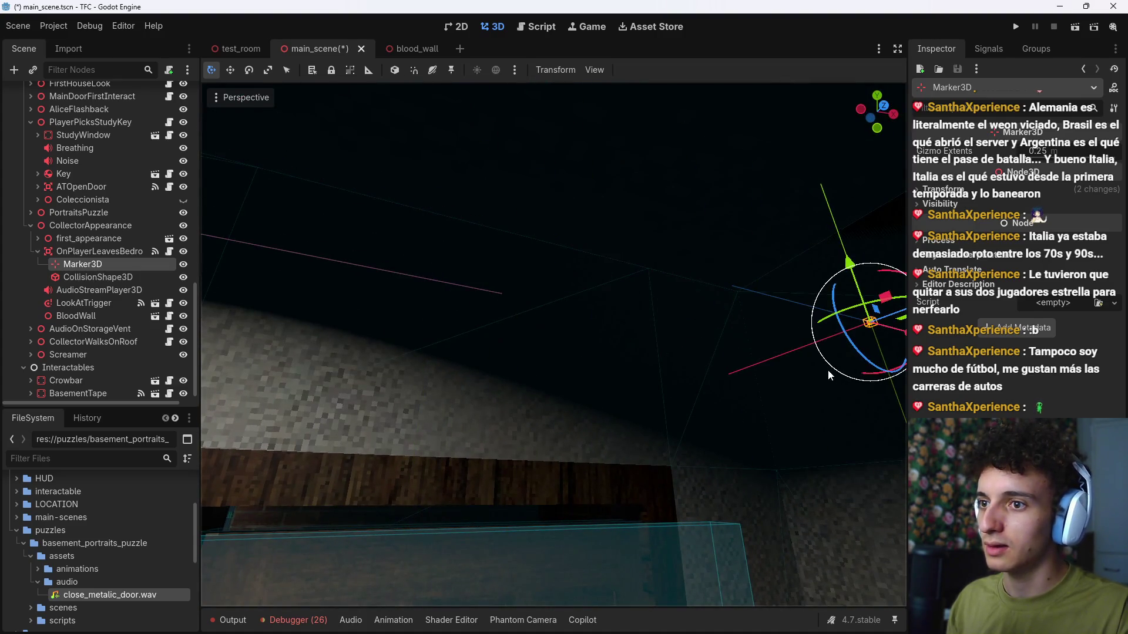
key(f)
drag(599, 267, 653, 315)
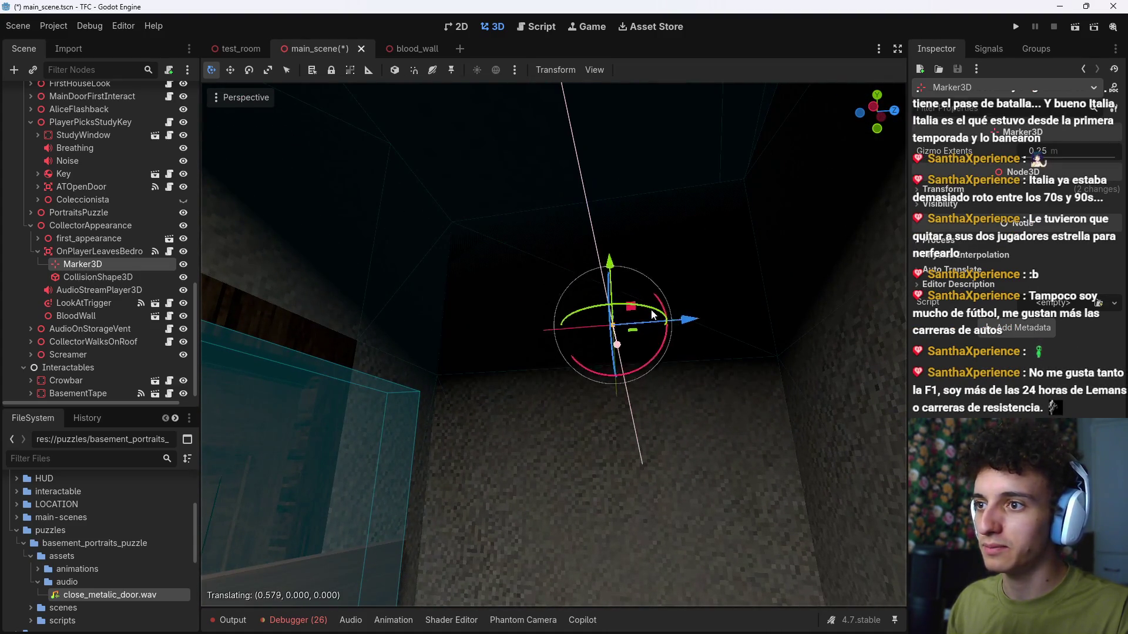
drag(613, 259, 628, 433)
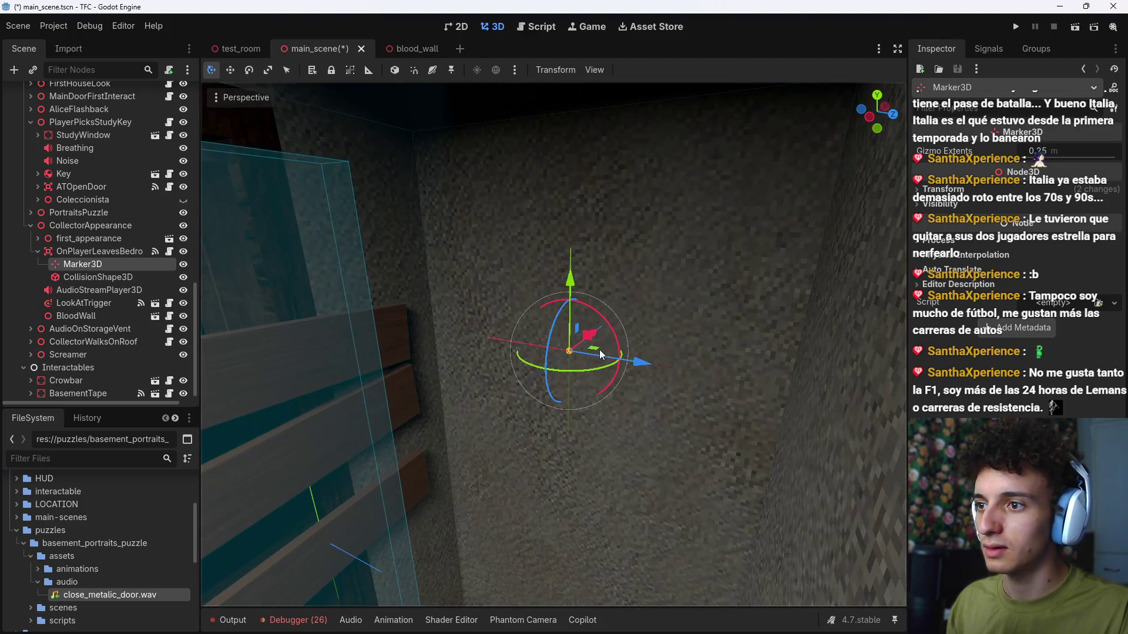
drag(572, 296, 574, 326)
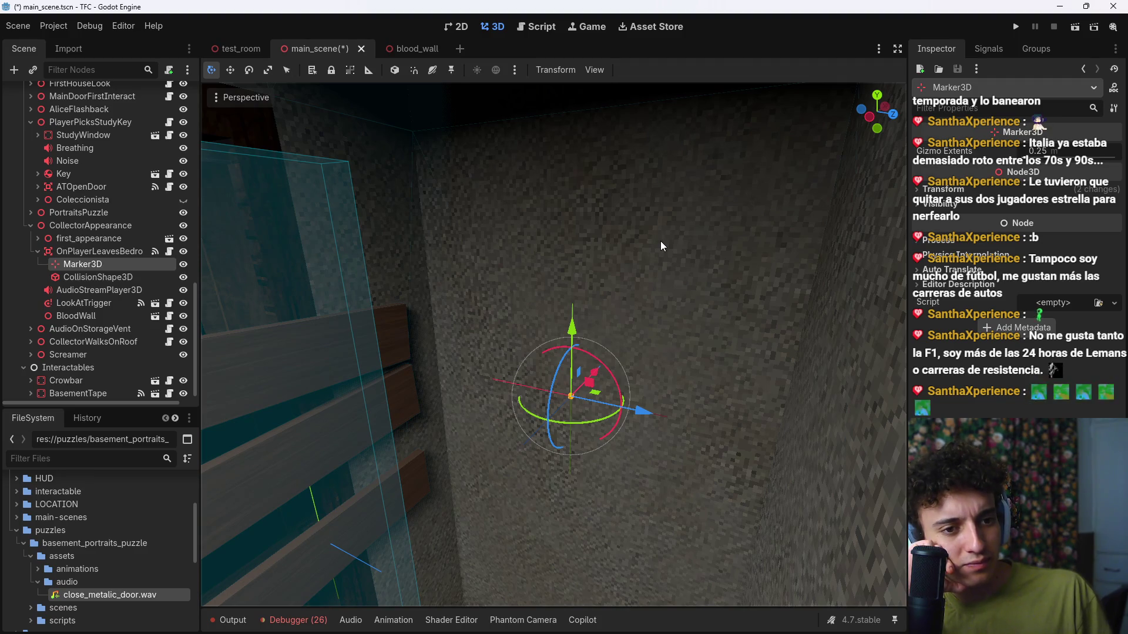
mouse_move(596, 393)
mouse_down()
mouse_move(594, 371)
mouse_move(633, 359)
mouse_move(621, 373)
mouse_up()
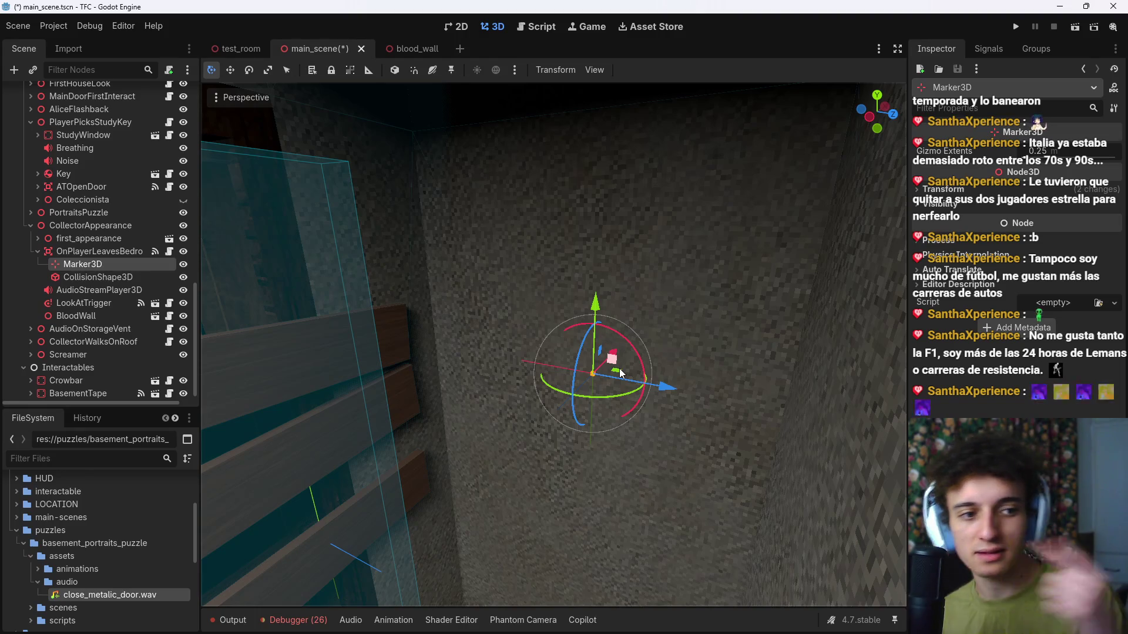
drag(667, 390, 674, 393)
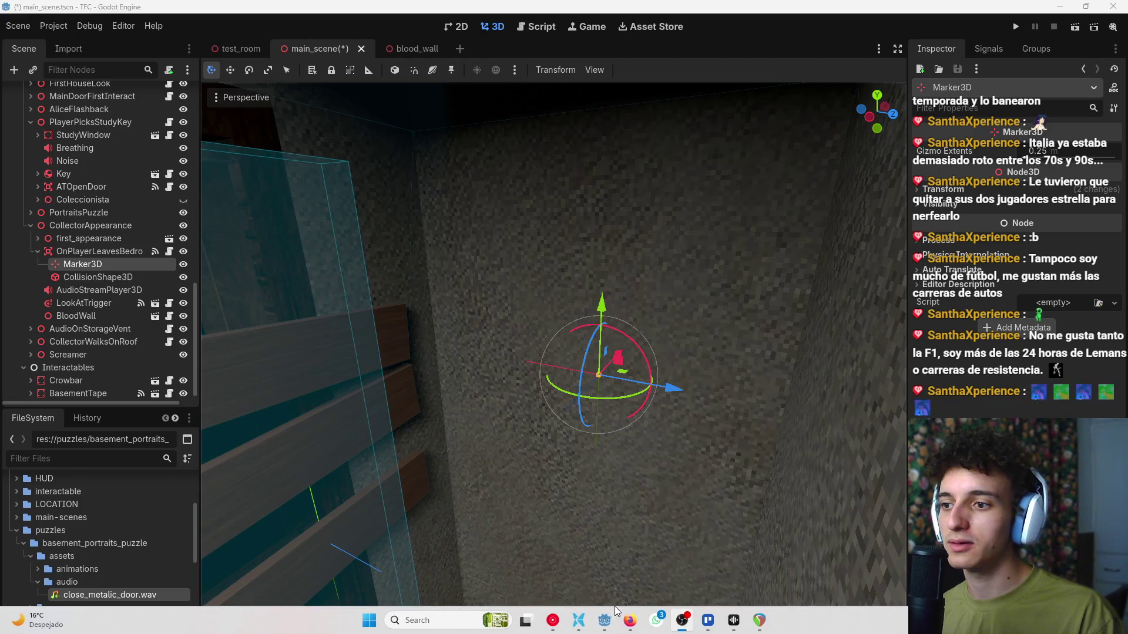
click(631, 621)
click(567, 13)
text(24 horas de Lemans)
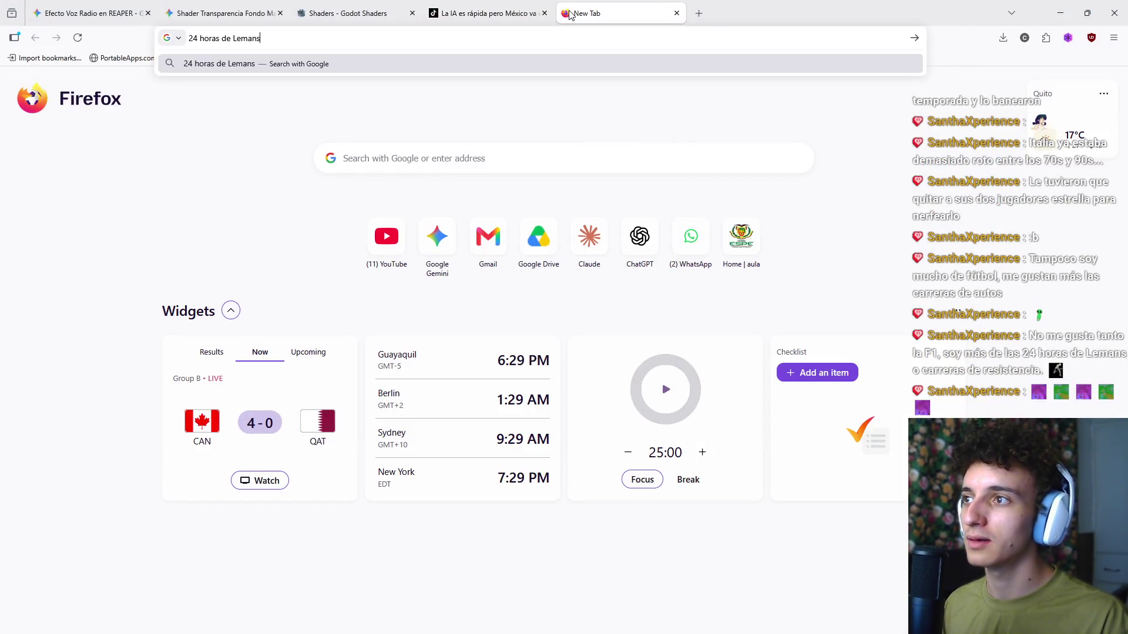
key(Return)
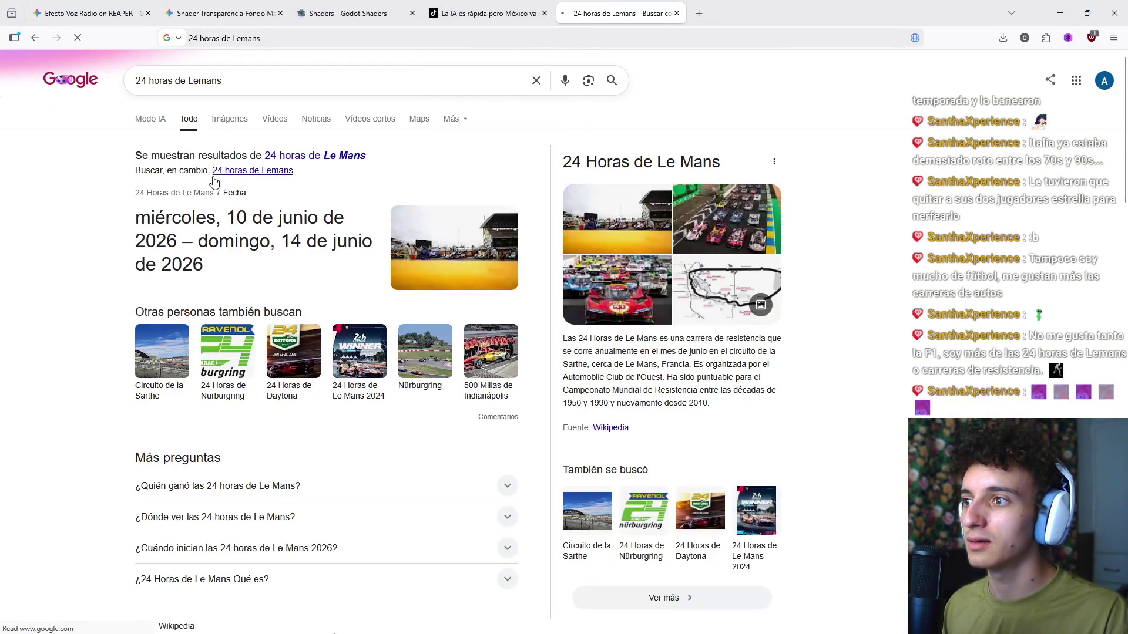
click(215, 118)
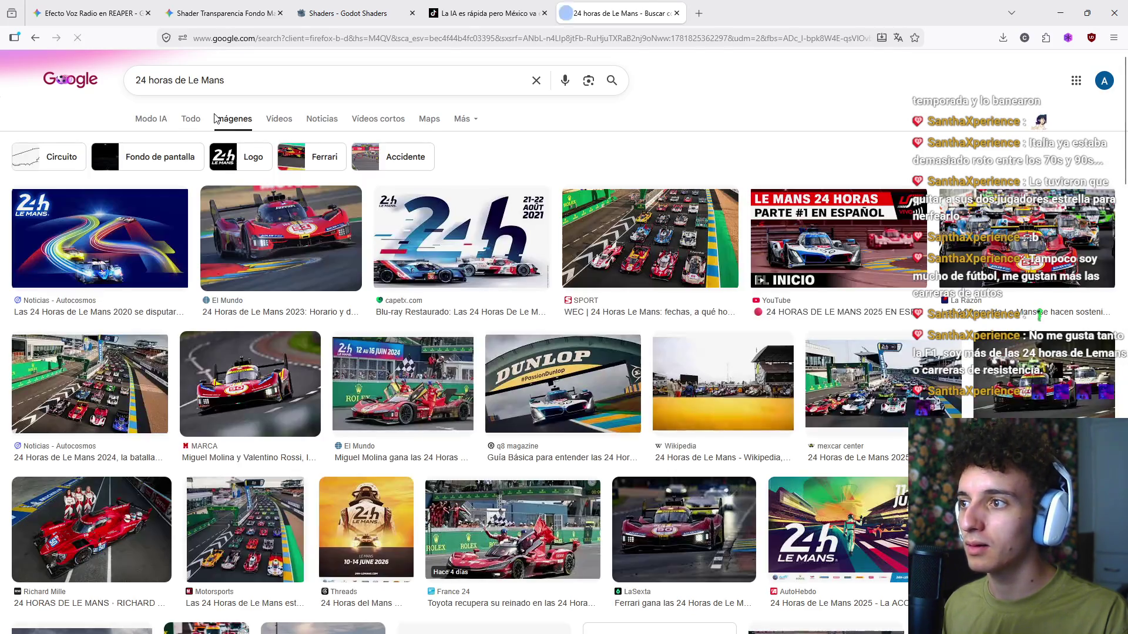
scroll(296, 260, down, 3)
scroll(295, 261, up, 3)
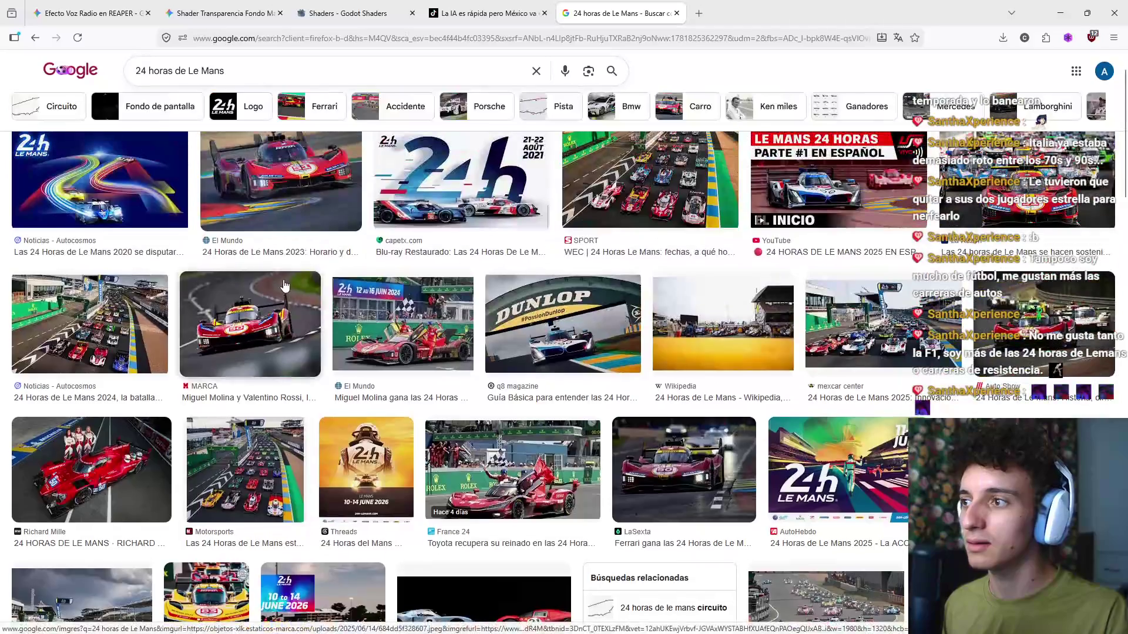
scroll(311, 294, down, 3)
scroll(327, 320, down, 5)
scroll(328, 320, up, 10)
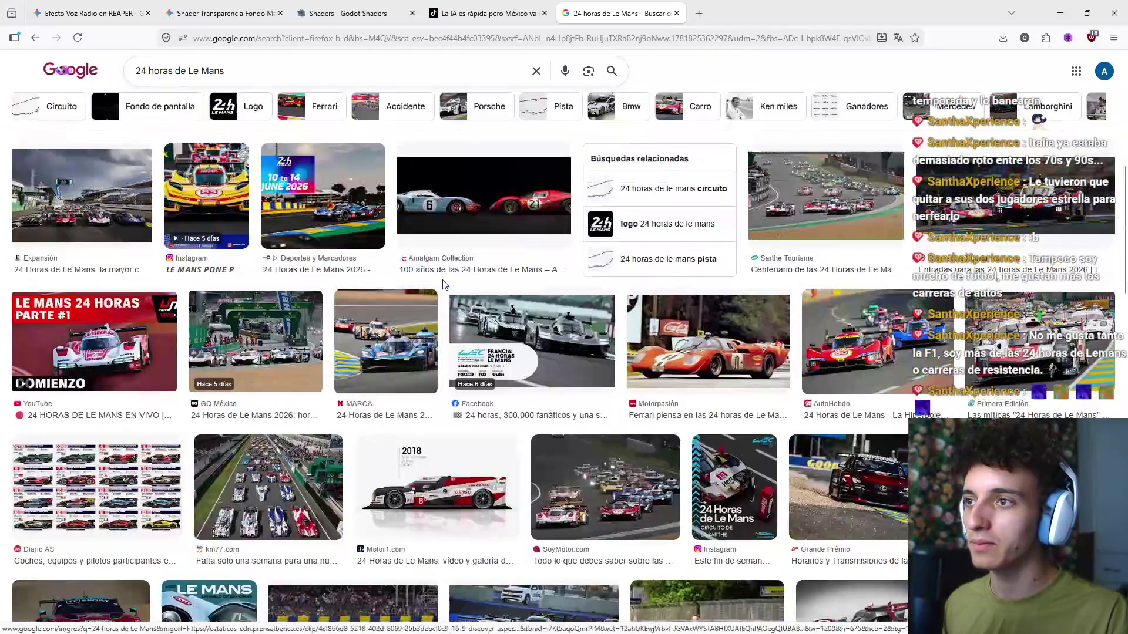
click(677, 13)
click(1060, 15)
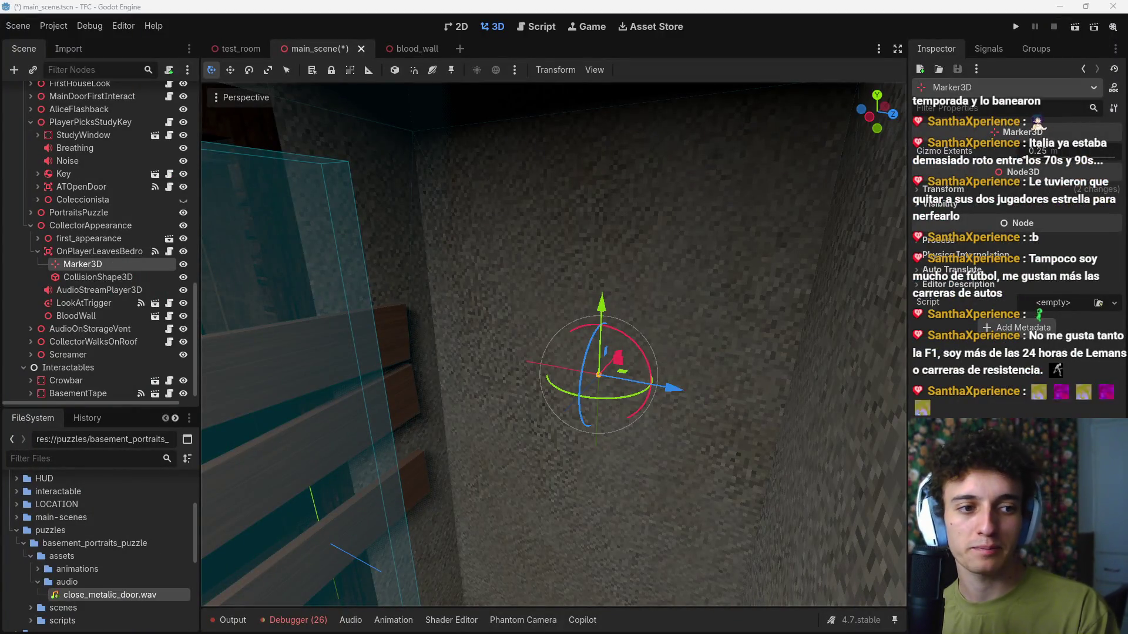
Step: Push Marker3D slightly along its depth axis, frame it, and open on_player_leaves_bedroom.gd
drag(686, 378, 672, 351)
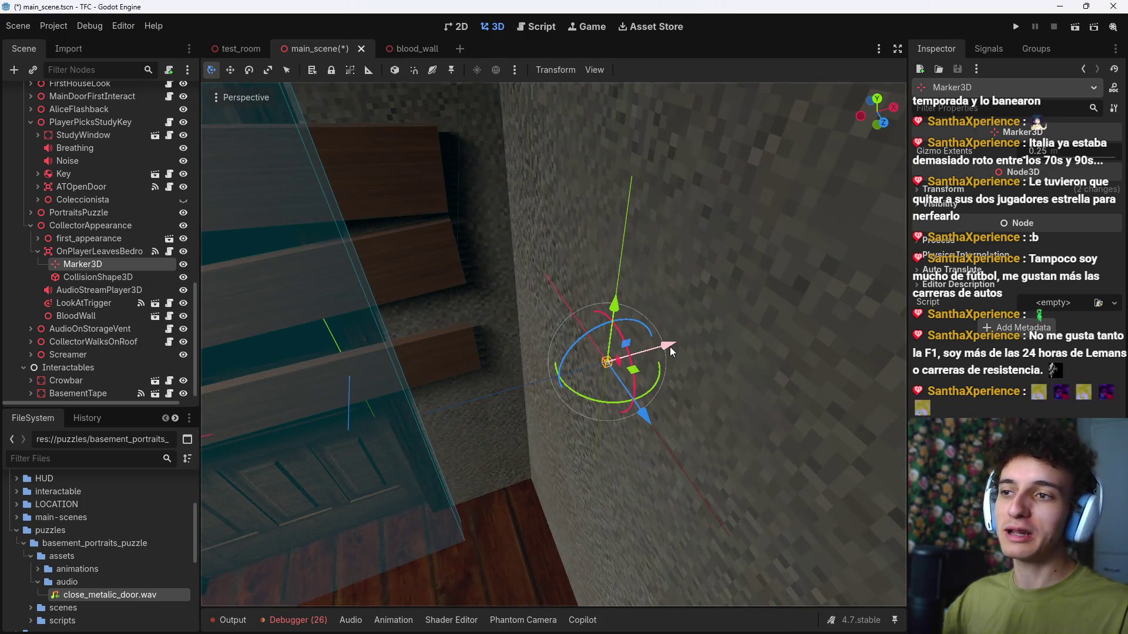
drag(612, 218, 537, 292)
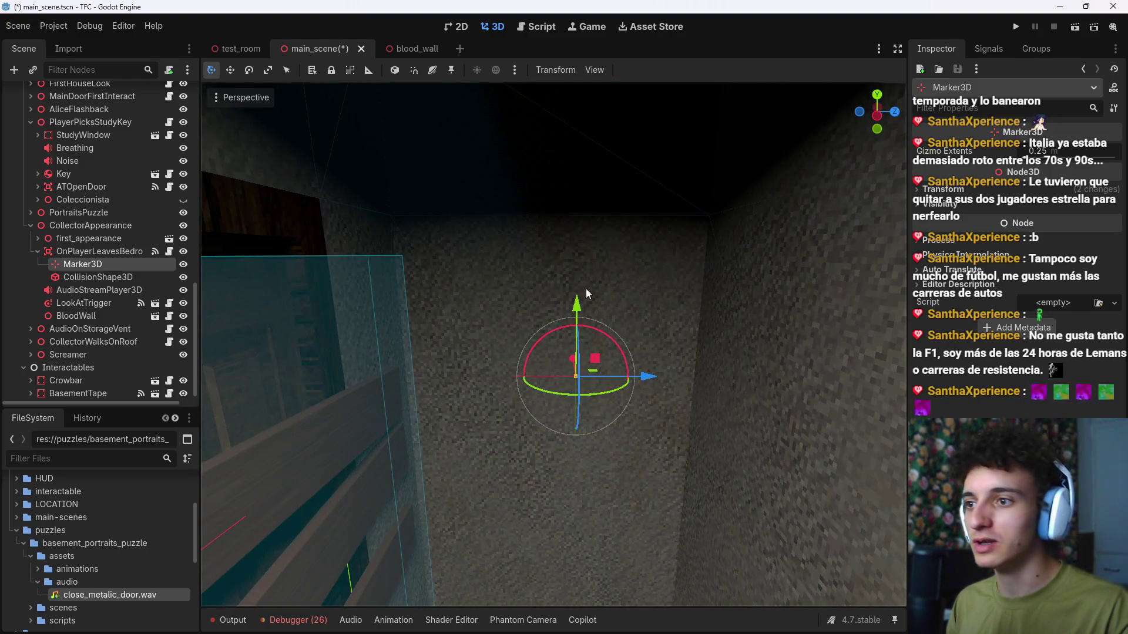
mouse_move(650, 364)
mouse_down()
mouse_move(634, 353)
mouse_move(622, 375)
mouse_up()
mouse_move(580, 328)
mouse_down()
mouse_move(593, 341)
mouse_move(722, 328)
mouse_up()
double_click(146, 264)
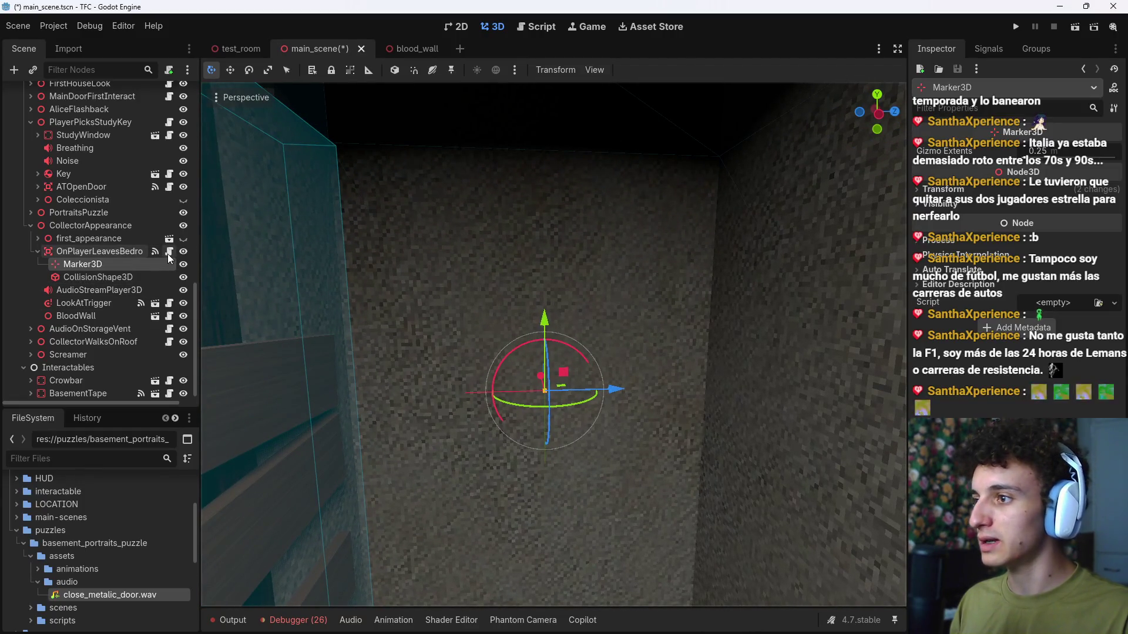
click(169, 251)
Step: Add false as the final look_at_target argument on line 19 and save
click(631, 391)
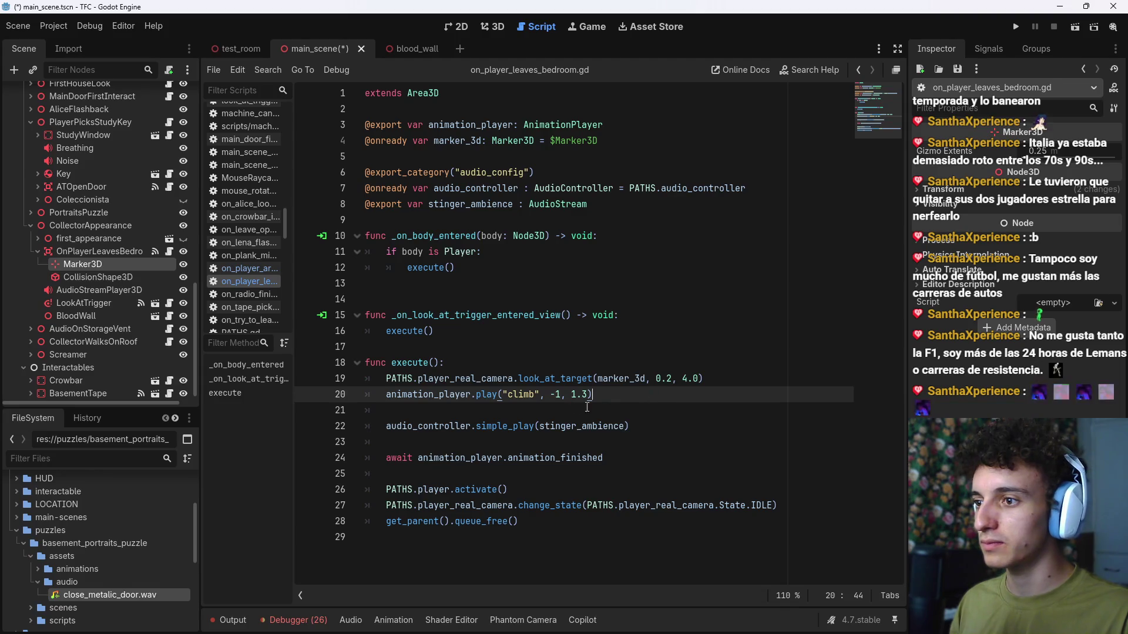
click(648, 421)
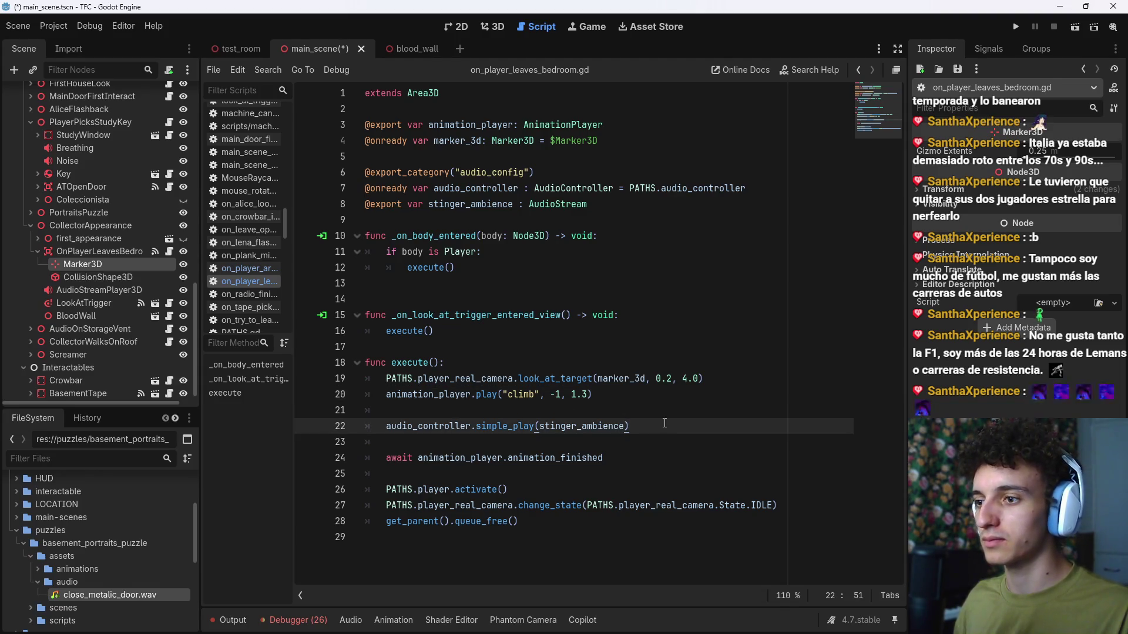
click(666, 380)
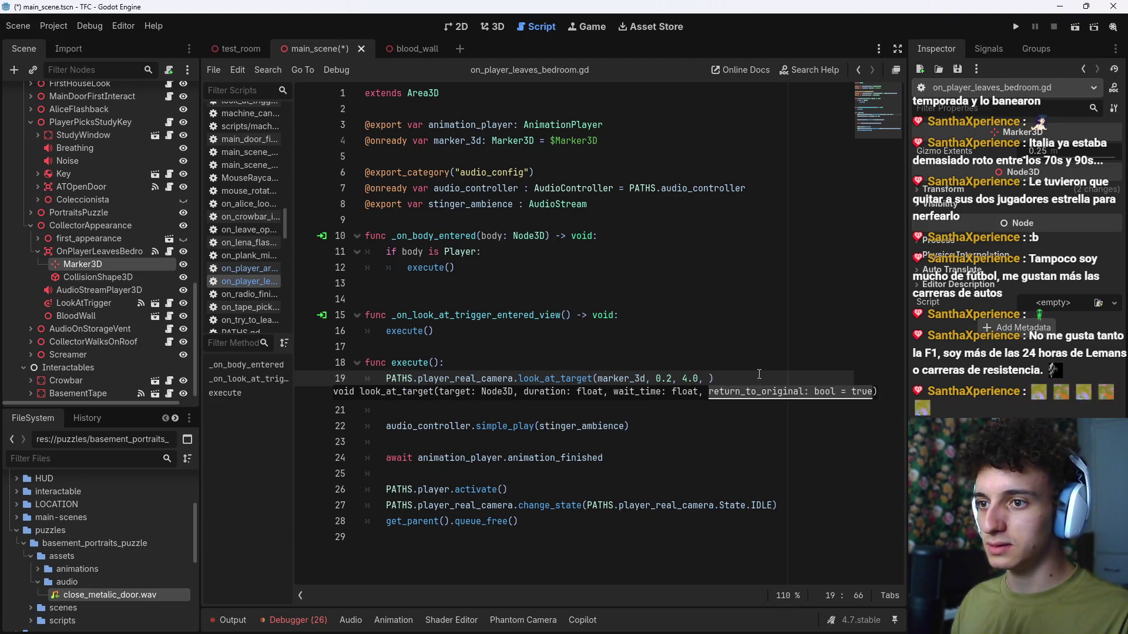
text(false)
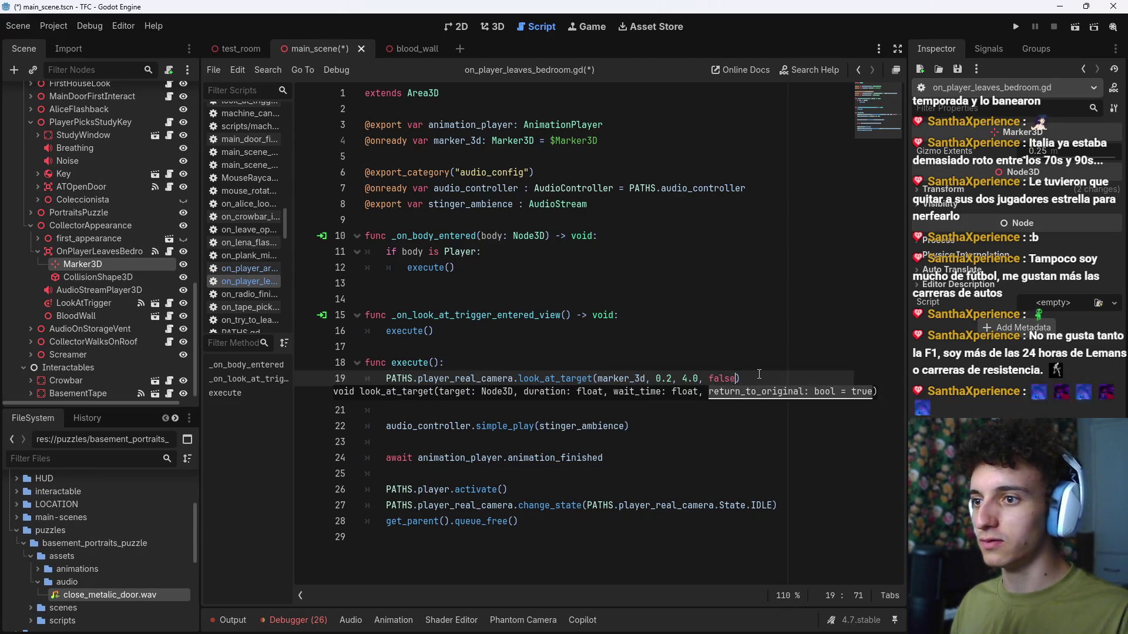
text())
key(ctrl+s)
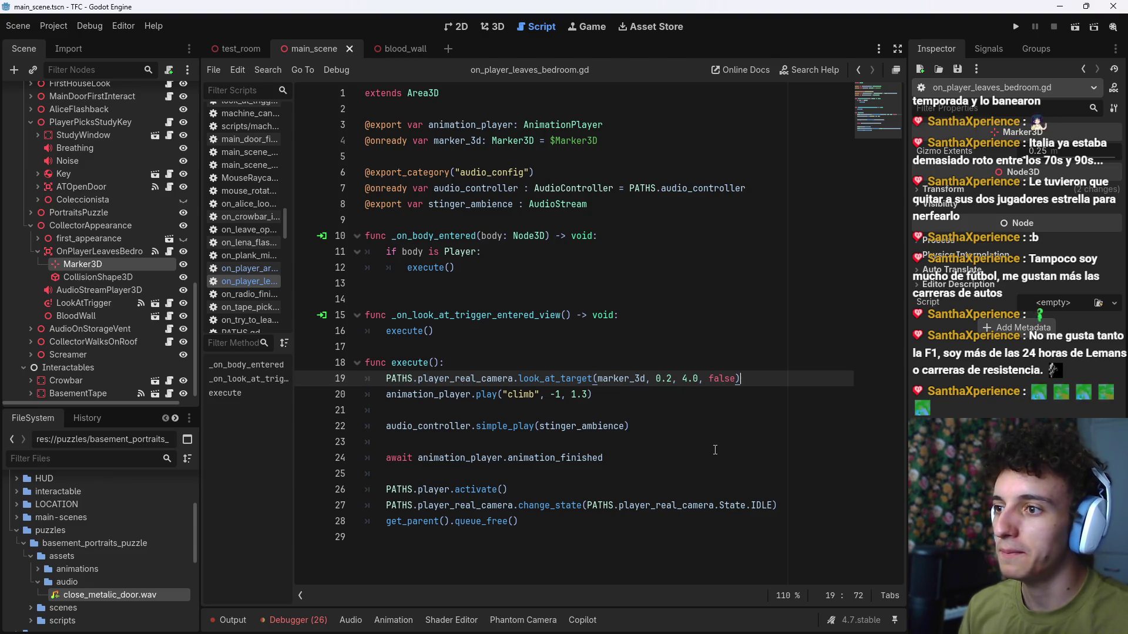
Step: Insert an empty line after the look_at_target call
click(634, 409)
click(632, 392)
click(753, 377)
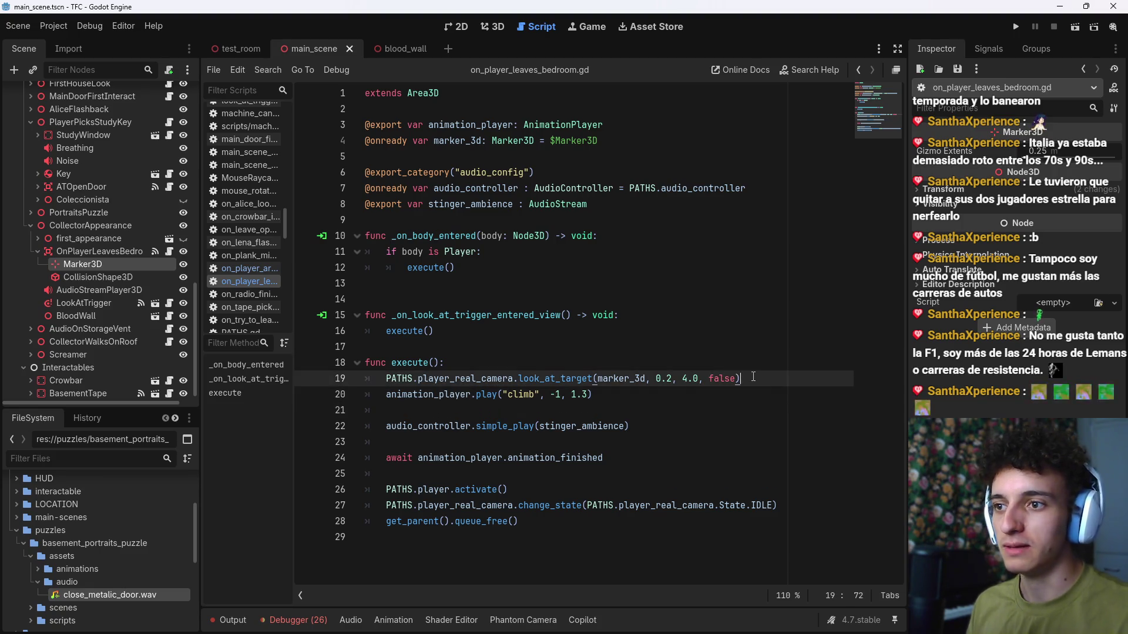
key(Return)
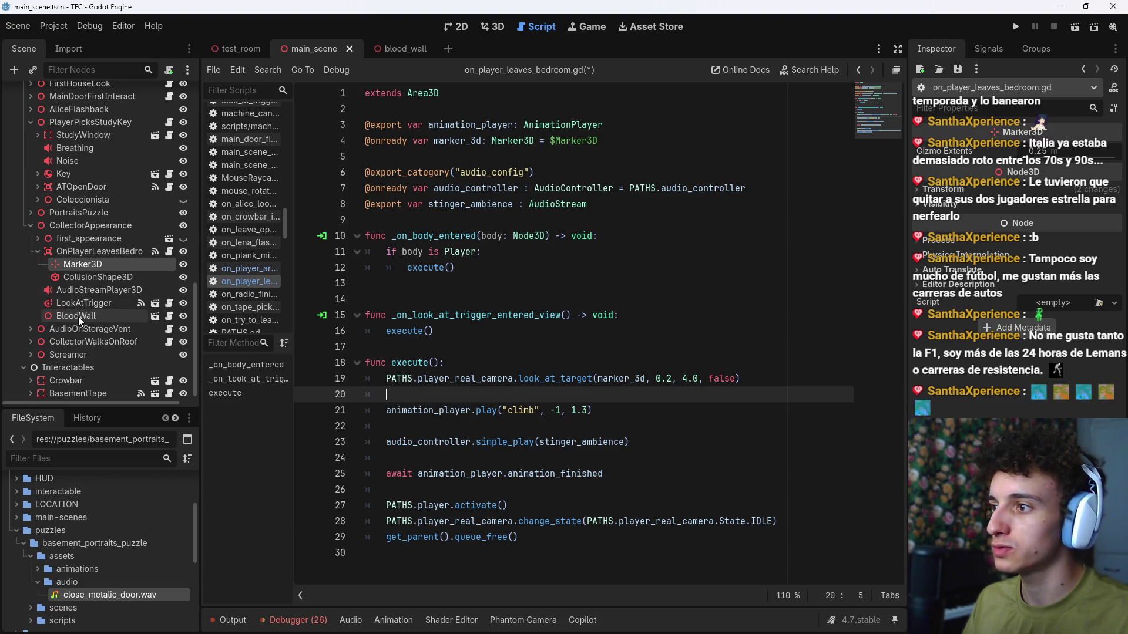
Step: Export a blood_wall variable and add blood_wall.set_blood_amount(0.0, 0.8, 2.0) to execute(), then save
drag(79, 316, 425, 219)
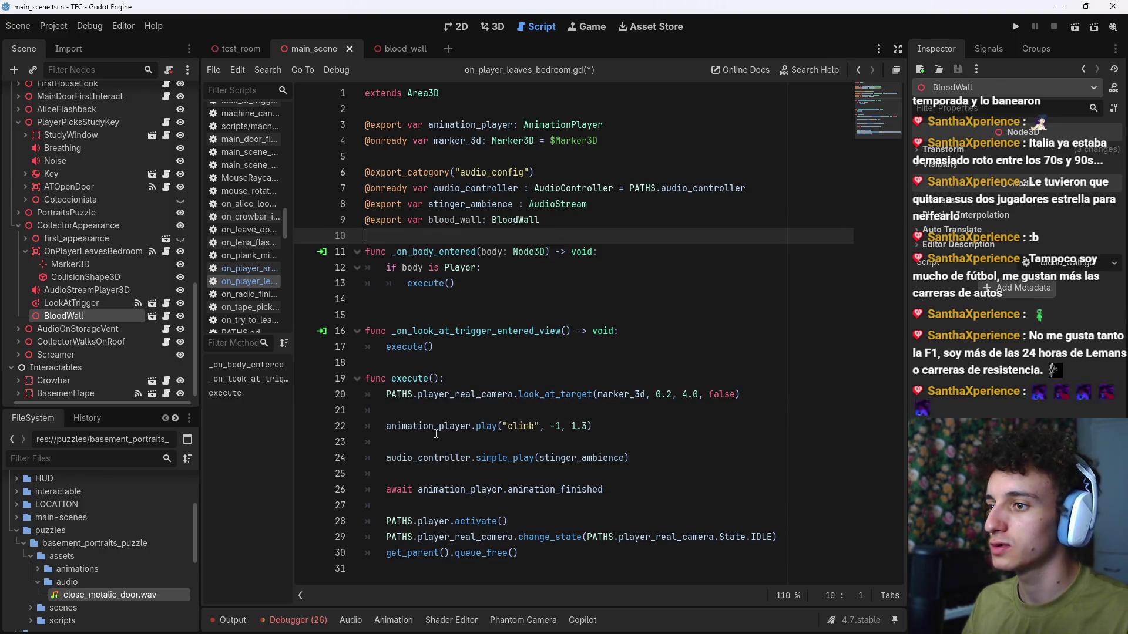
click(461, 411)
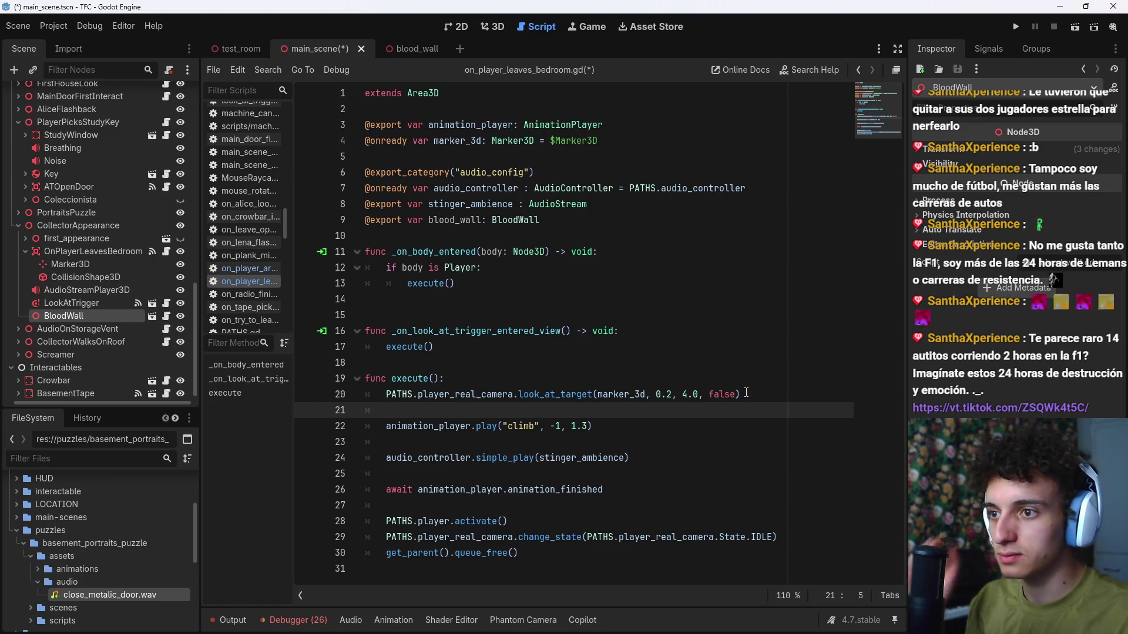
text(blood_wall.)
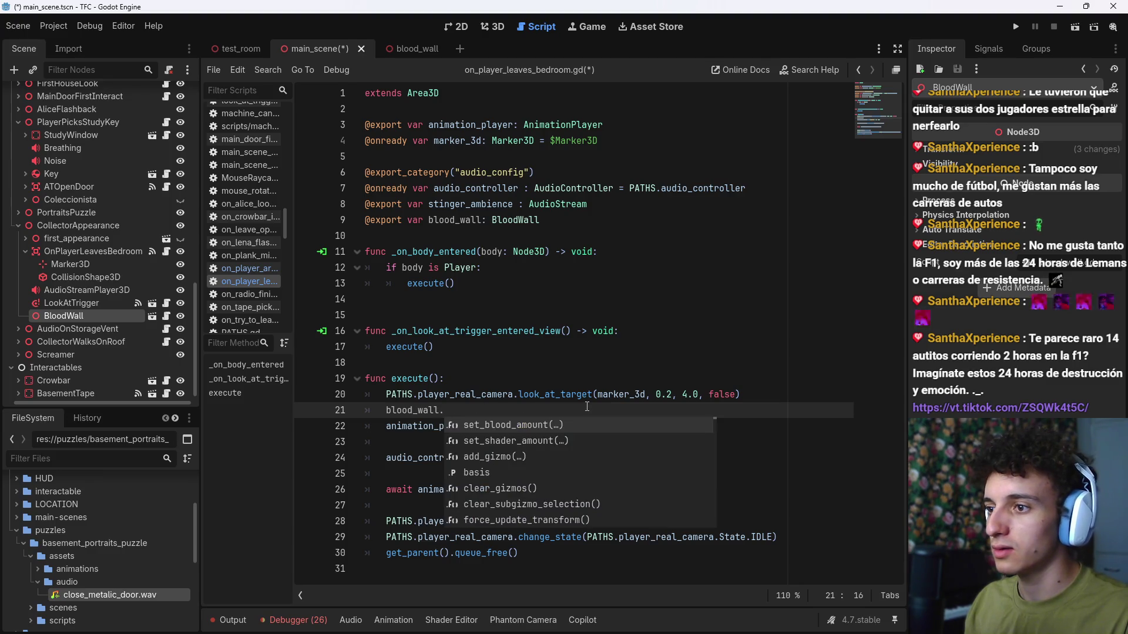
key(Return)
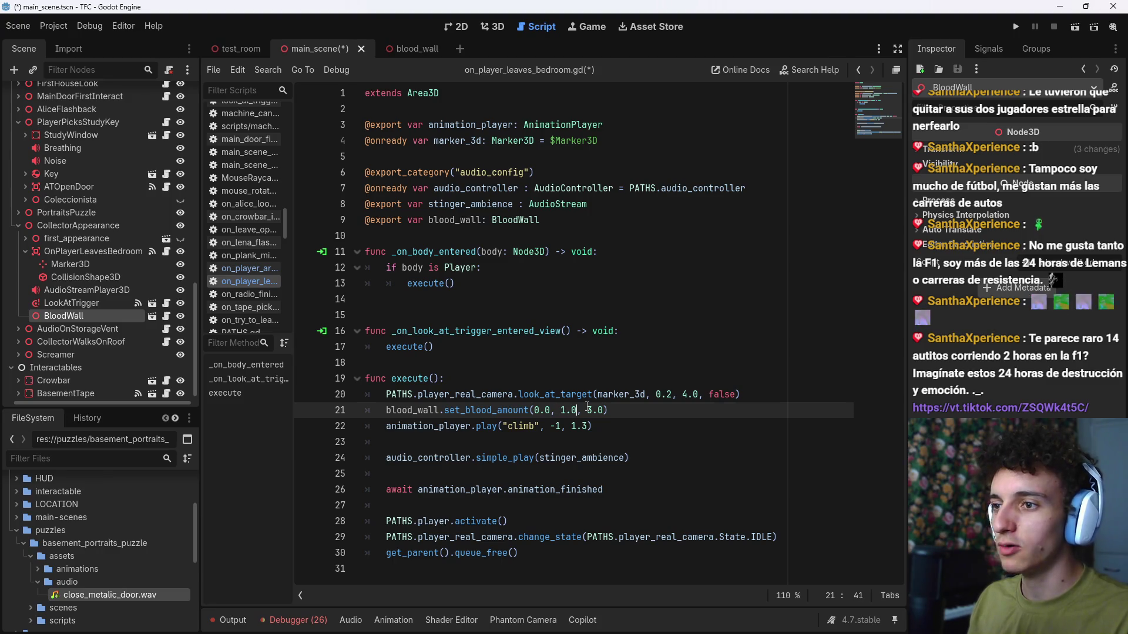
key(Delete)
key(Delete)
key(Delete)
text(0.8)
click(587, 410)
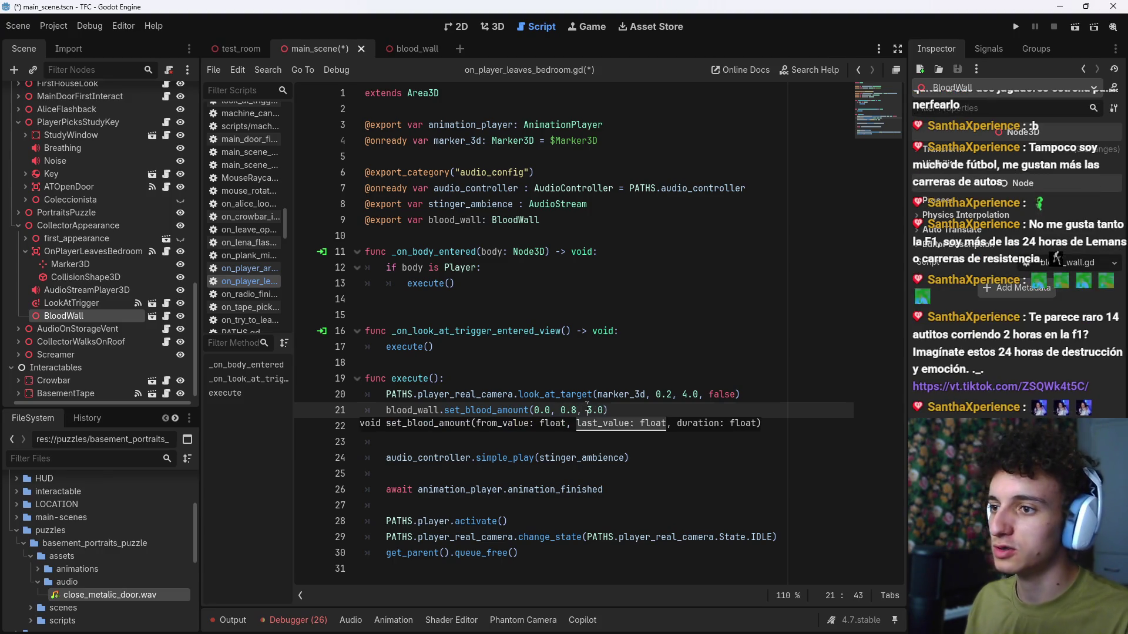
key(Delete)
text(2)
key(End)
key(ctrl+s)
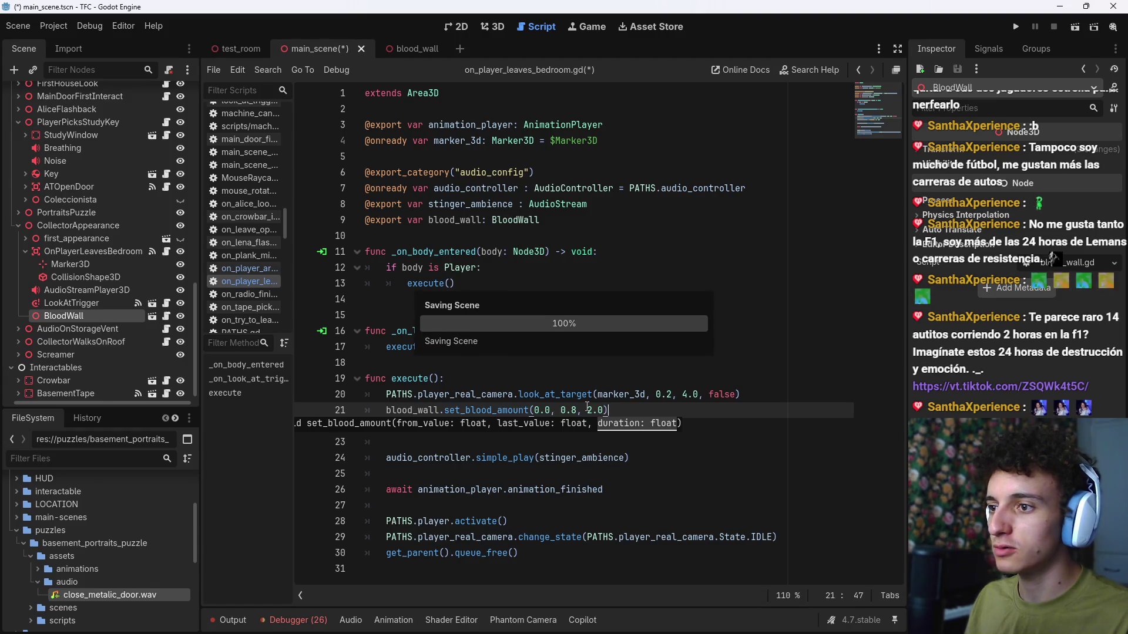
Step: Move the stinger sound call above animation_player.play("climb", -1, 1.3) and save
key(Return)
text(animation_player.play("climb", -1, 1.3))
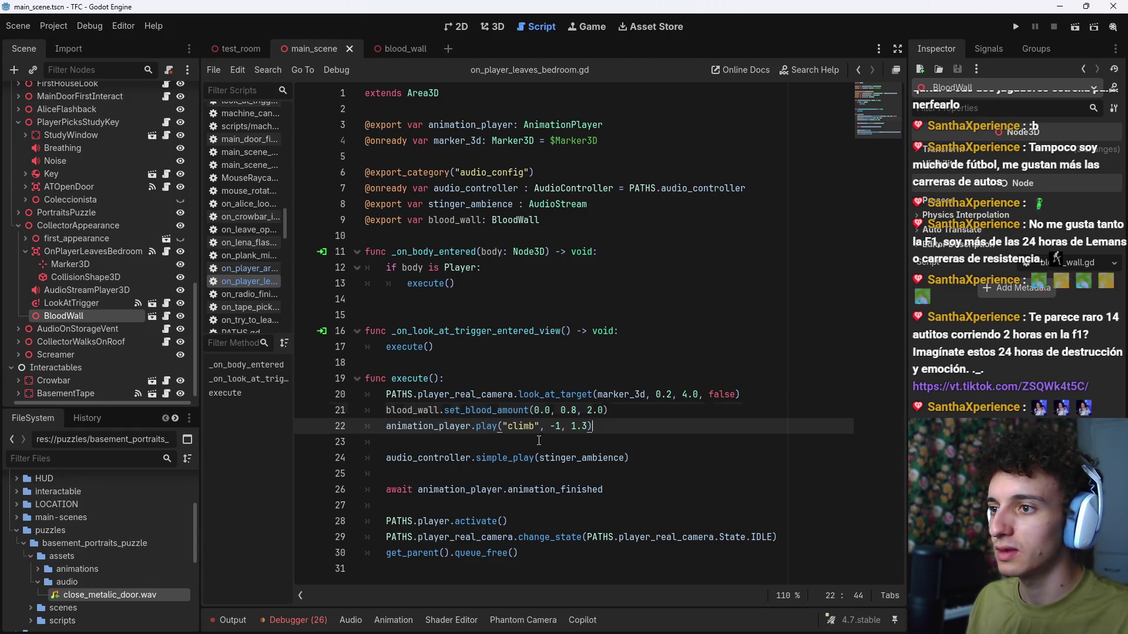
click(657, 457)
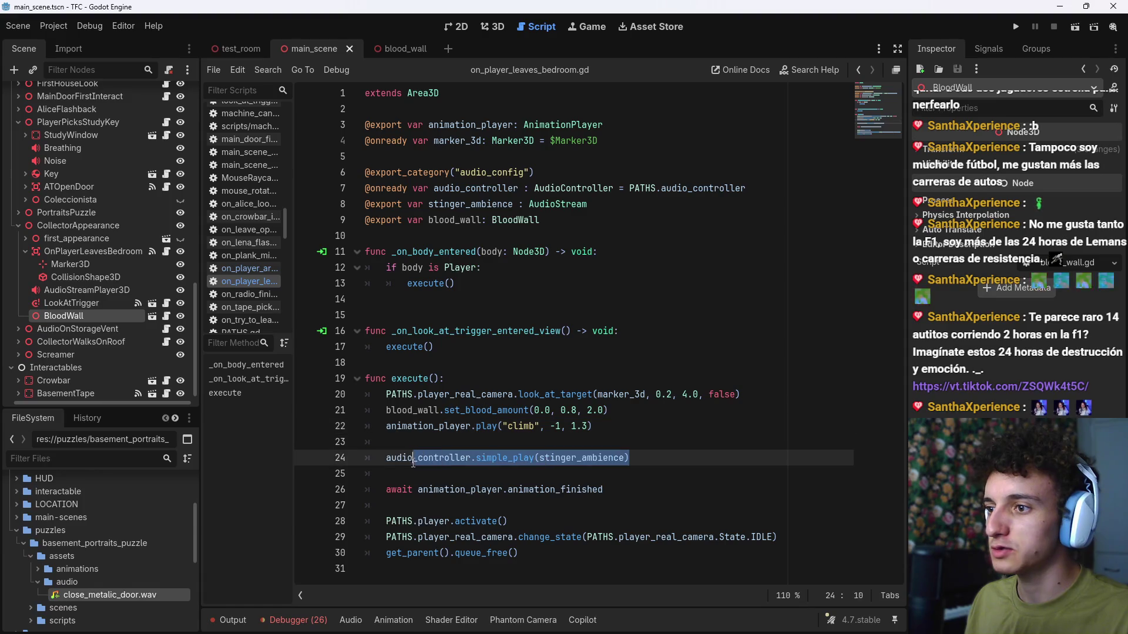
key(shift+Home)
key(ctrl+x)
click(630, 411)
key(Return)
key(ctrl+v)
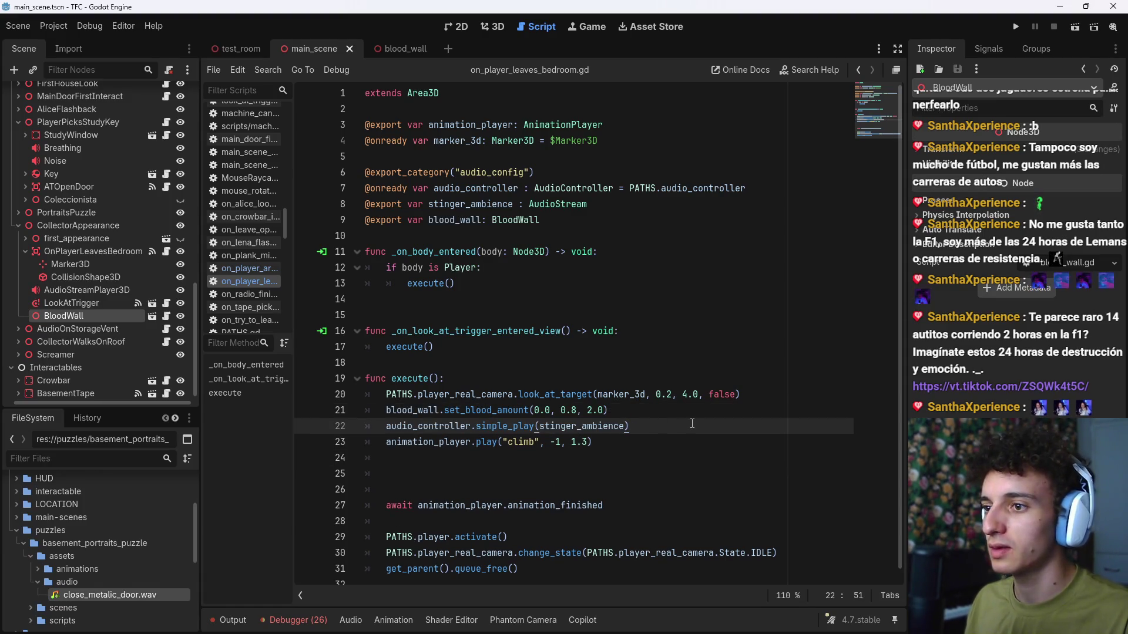
key(Return)
key(ctrl+s)
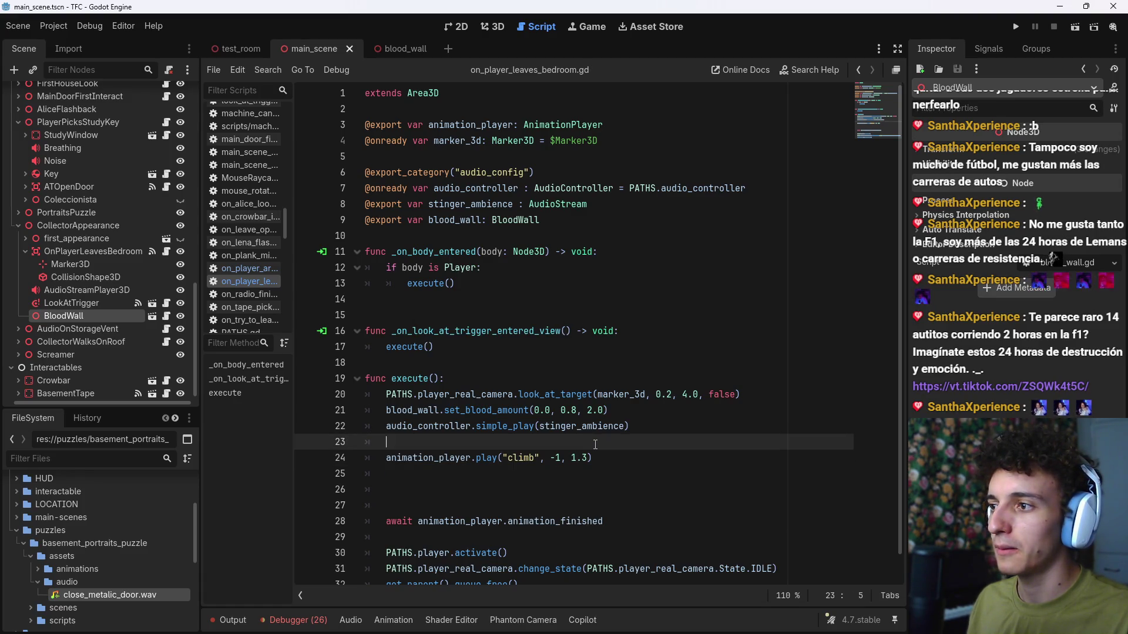
Step: Delete the extra blank lines after the stinger call
key(Down)
key(Down)
key(Down)
key(BackSpace)
key(BackSpace)
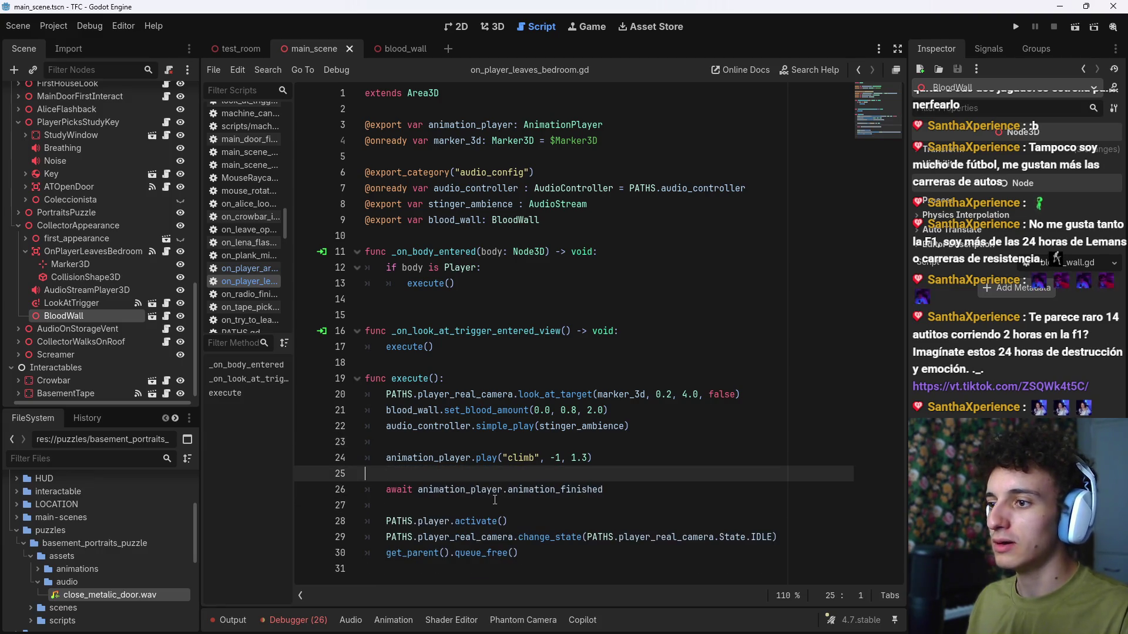
key(BackSpace)
click(503, 446)
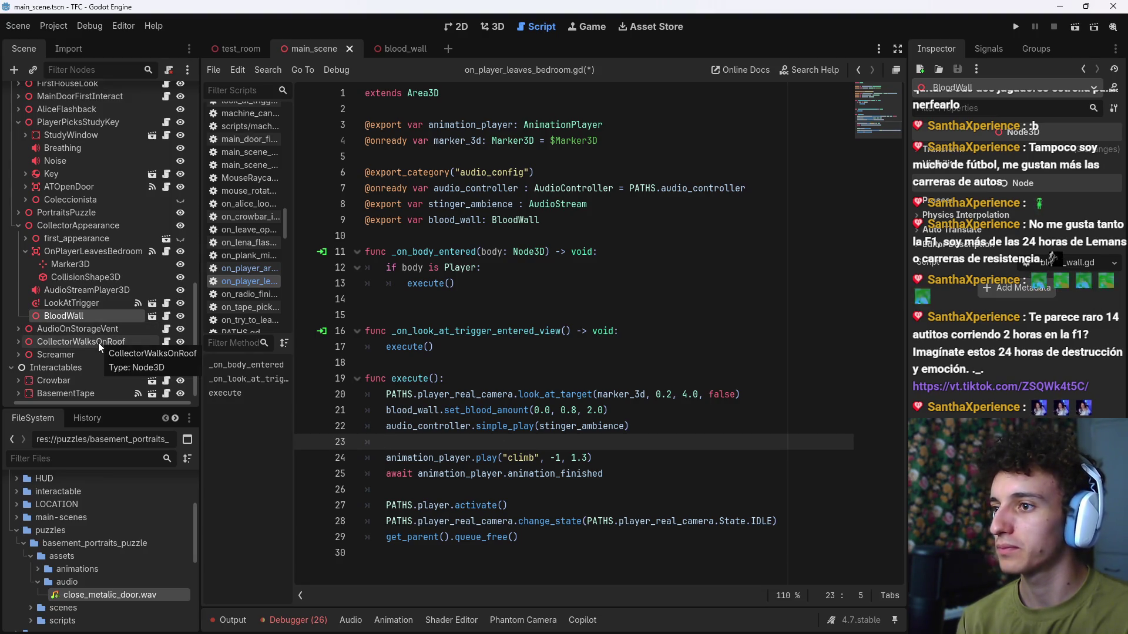
Step: Create a start_screamer() function and move the climb animation and cleanup lines from execute() into it
click(476, 348)
click(389, 553)
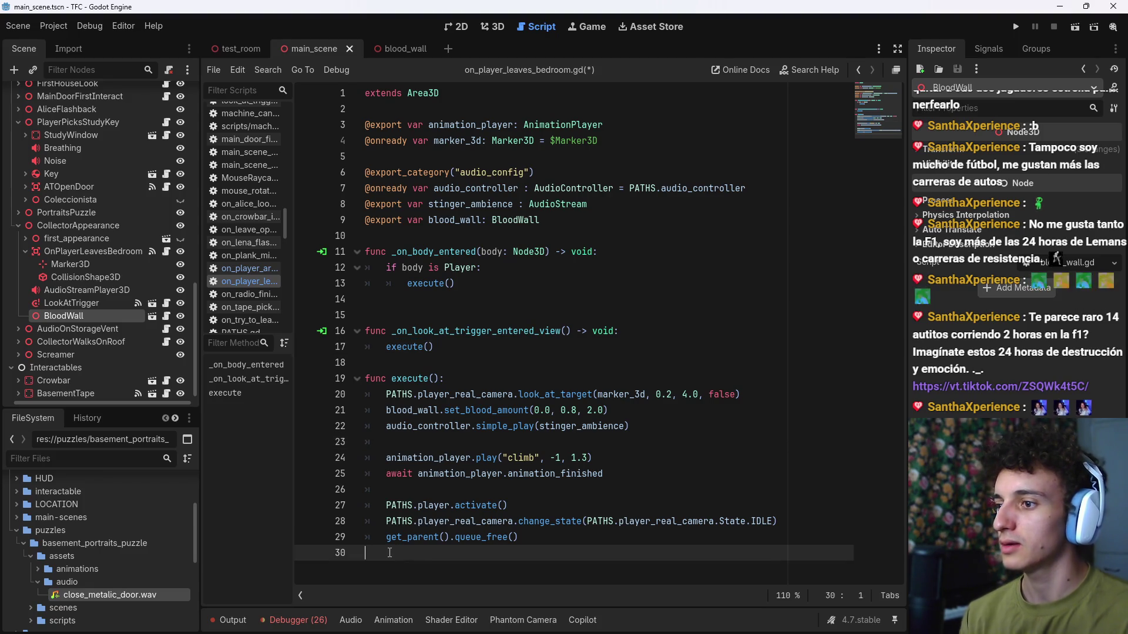
key(Return)
text(func start_)
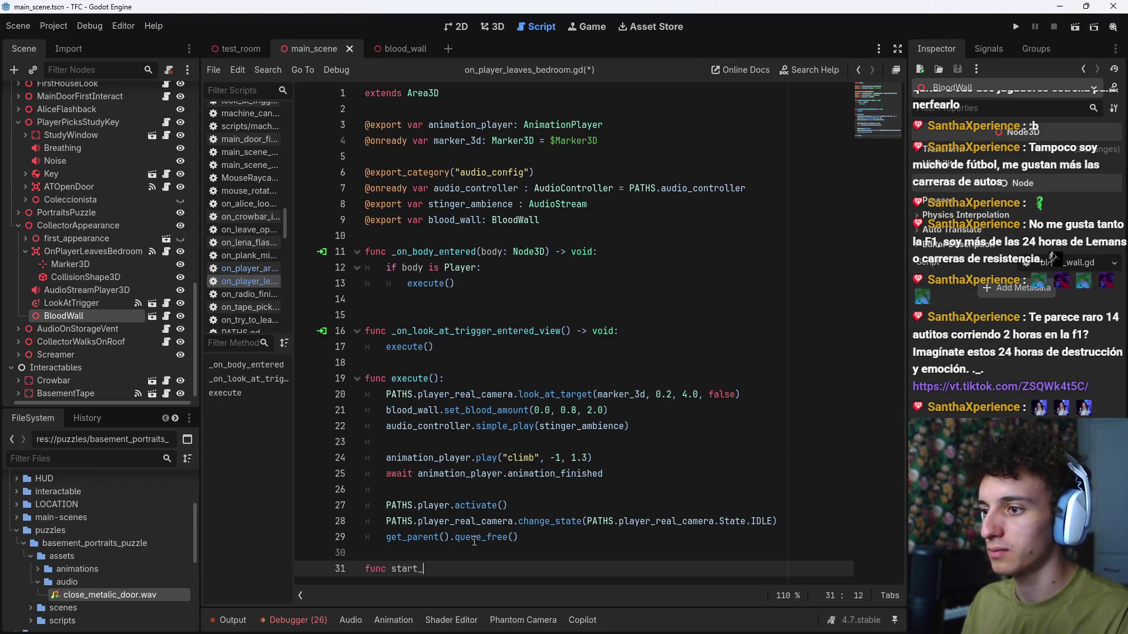
text(:)
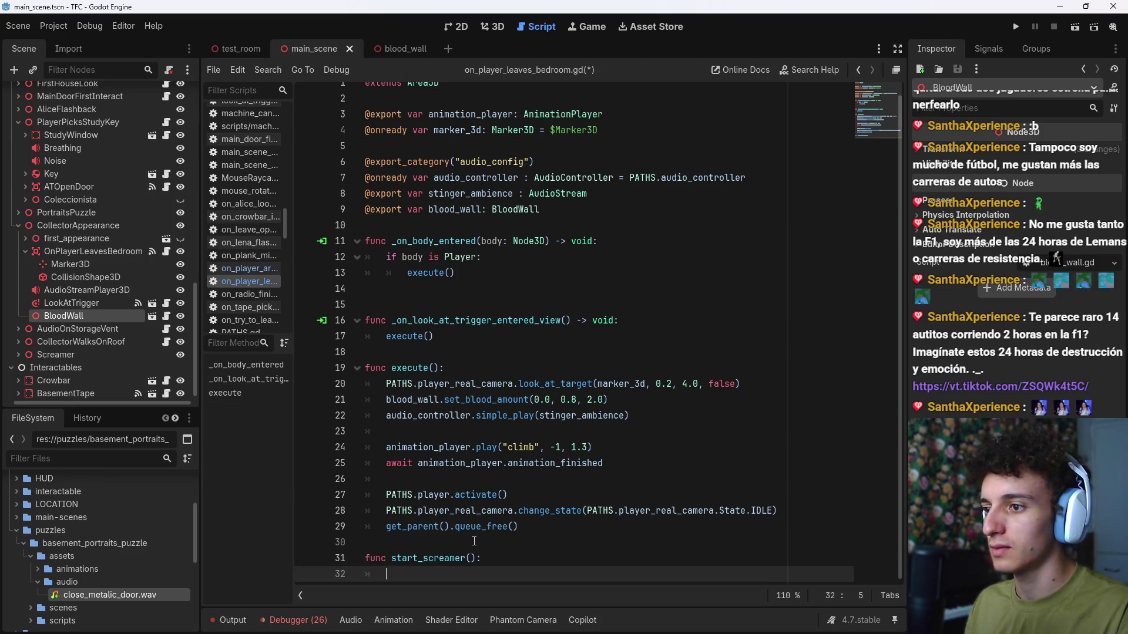
mouse_move(518, 537)
mouse_down()
mouse_move(398, 478)
mouse_move(386, 458)
mouse_up()
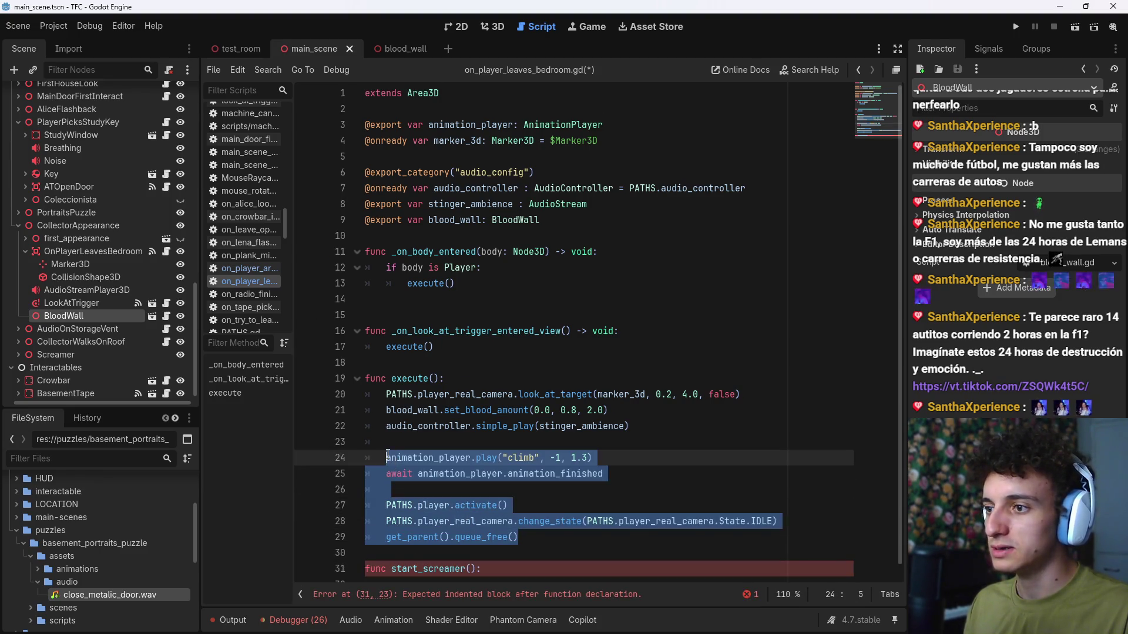
key(ctrl+x)
click(433, 507)
key(Return)
key(ctrl+v)
Step: Make the look-at handler call start_screamer() instead of execute(), and save the scene
scroll(433, 506, up, 1)
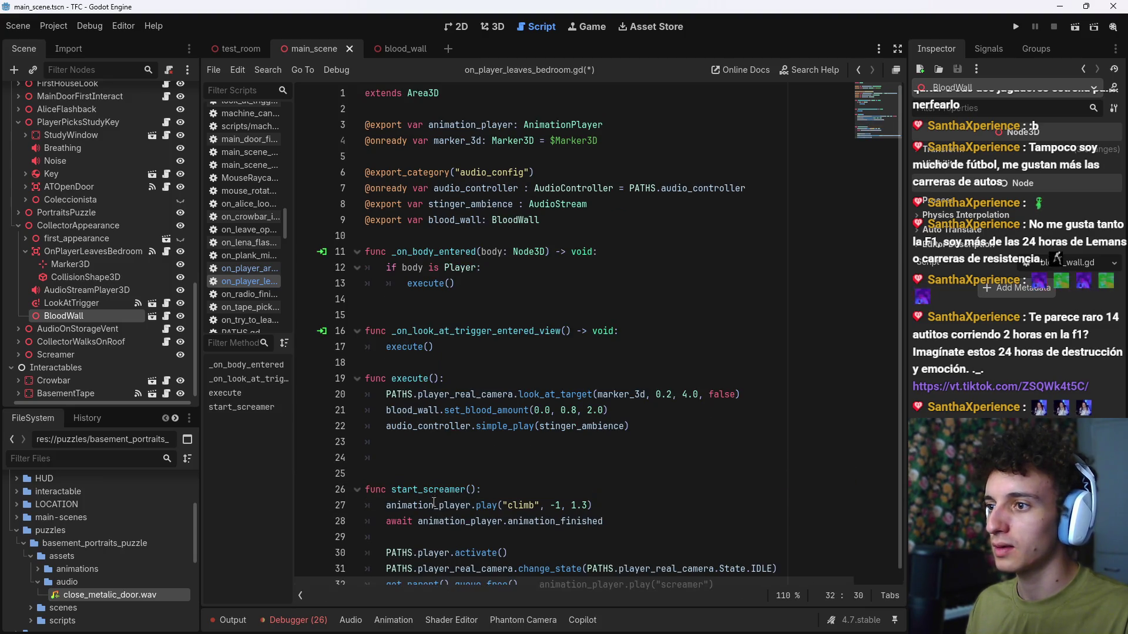
click(444, 346)
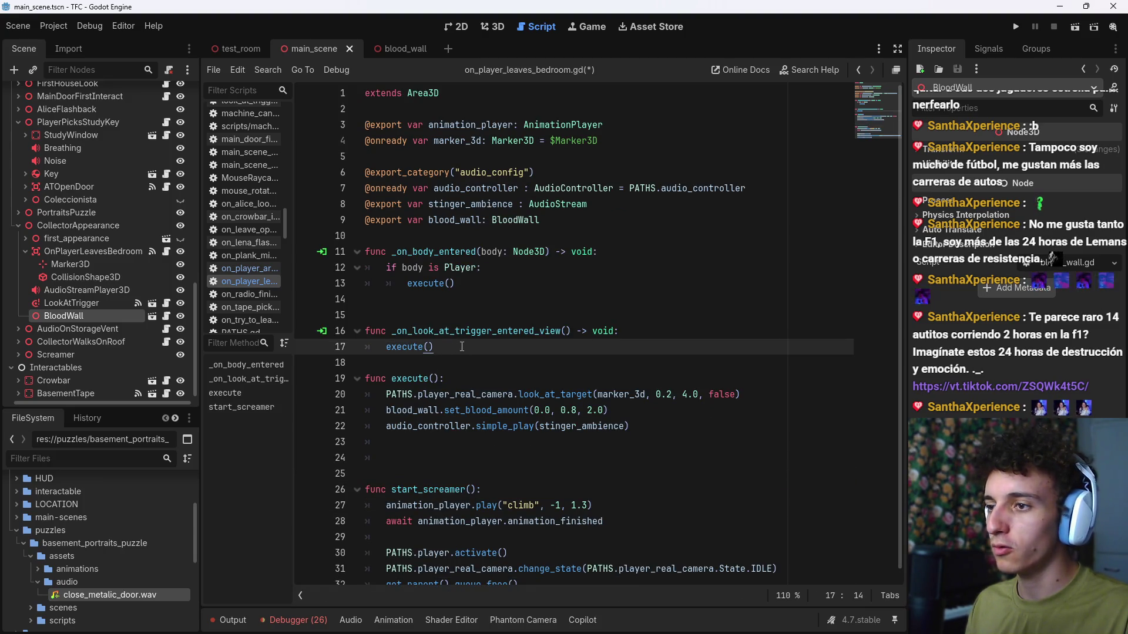
scroll(385, 359, down, 1)
drag(461, 339, 385, 336)
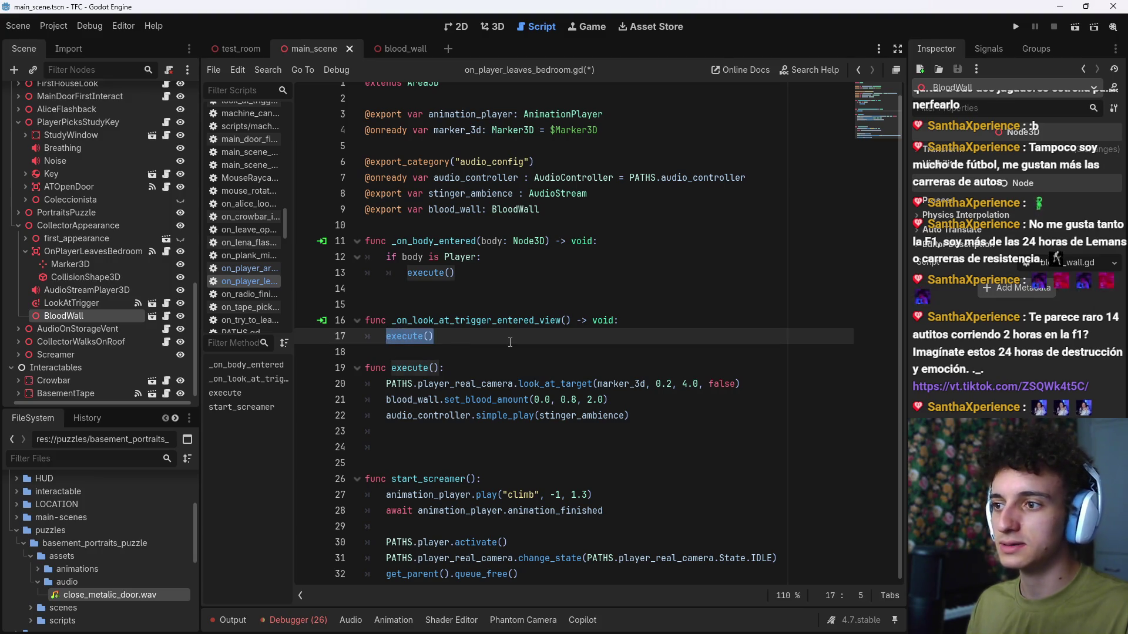
text(sta)
key(Return)
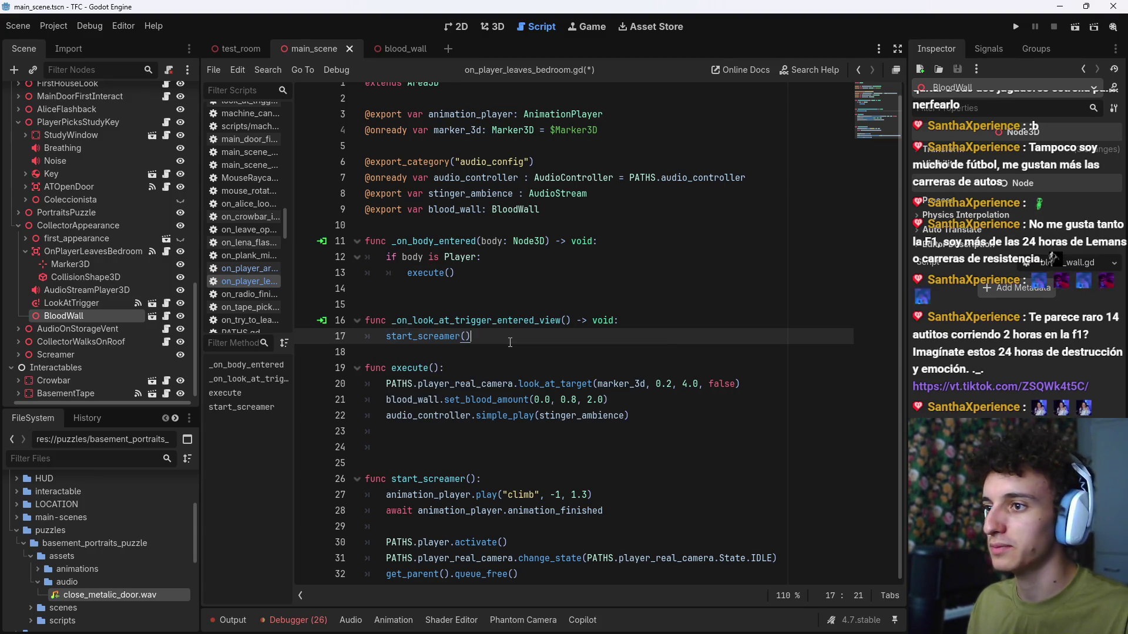
key(ctrl+s)
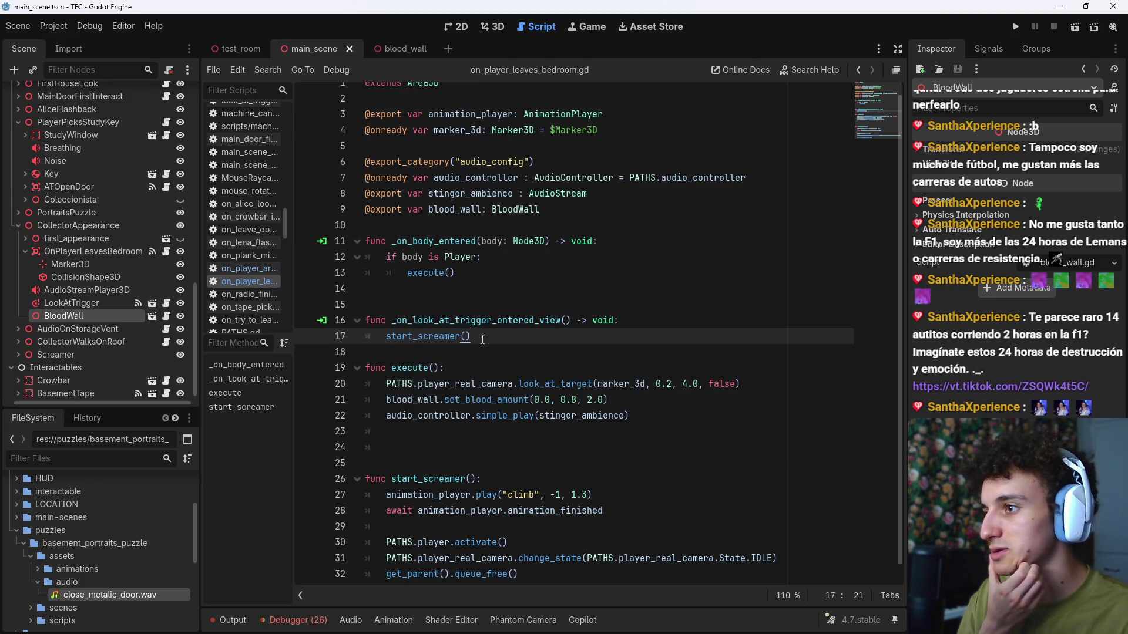
click(91, 304)
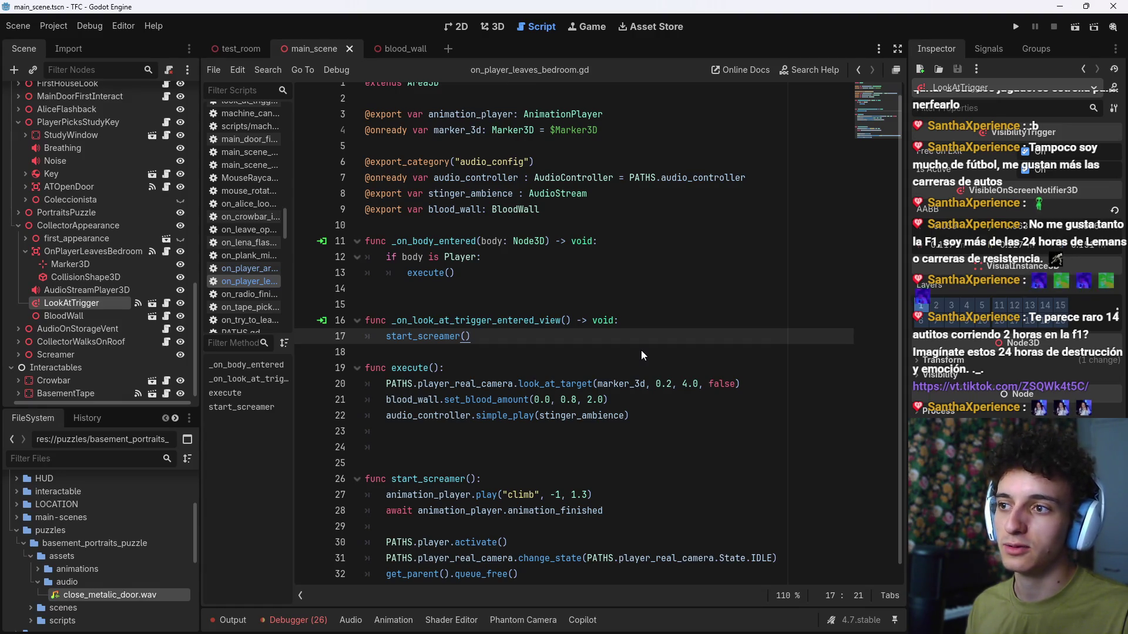
key(ctrl+s)
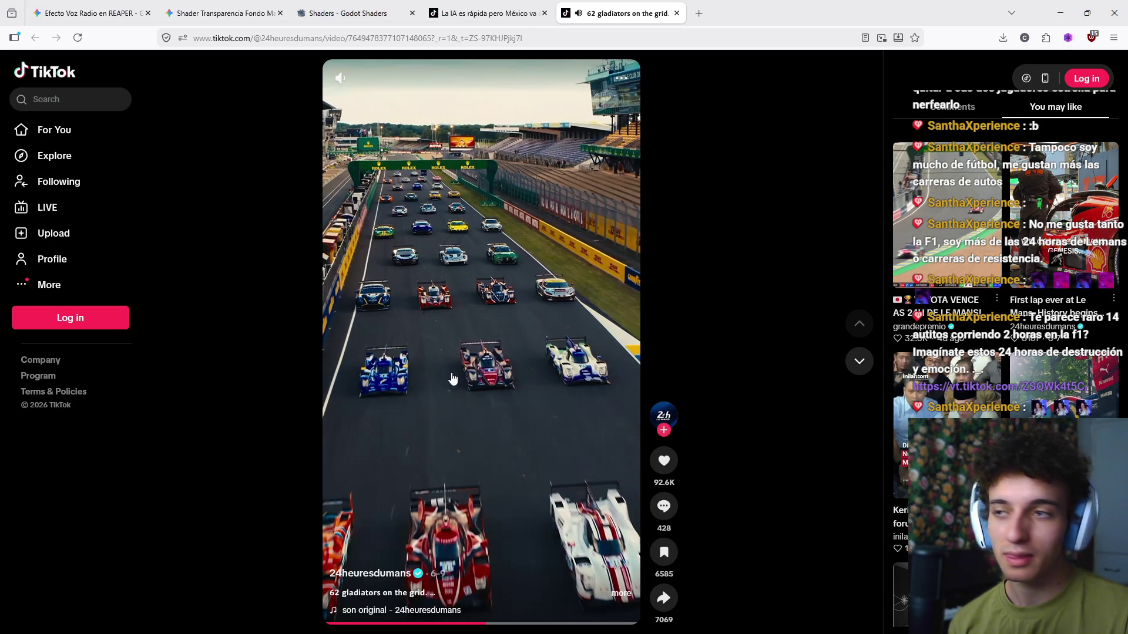
Step: Pause, resume and skip ahead in the Le Mans grid TikTok, close its tab, and minimize the browser
click(453, 378)
click(453, 378)
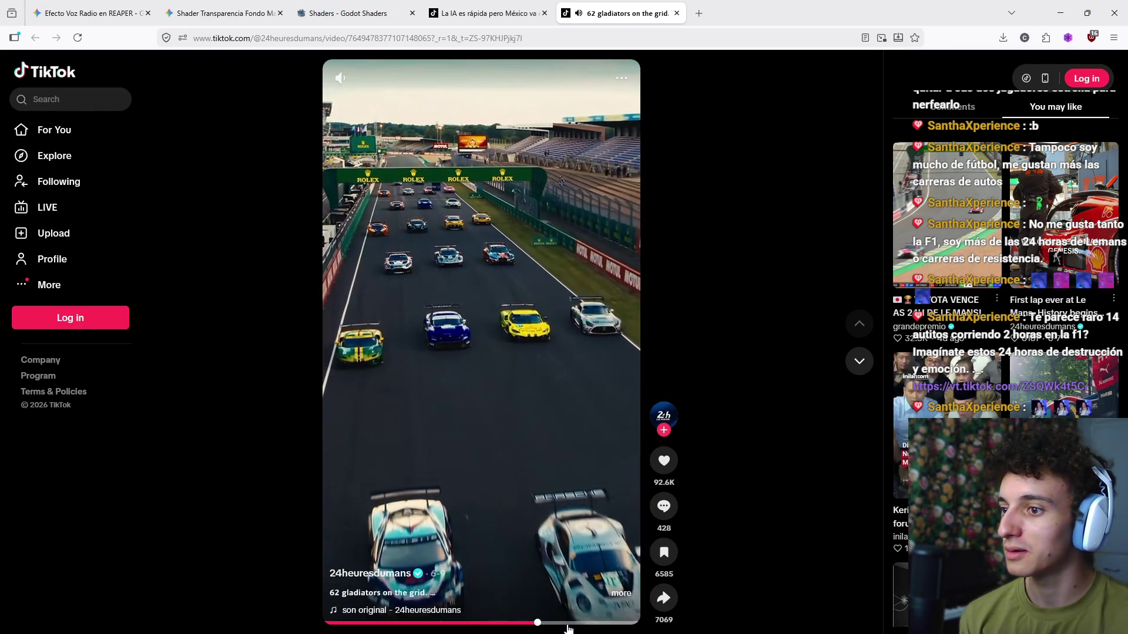
click(599, 624)
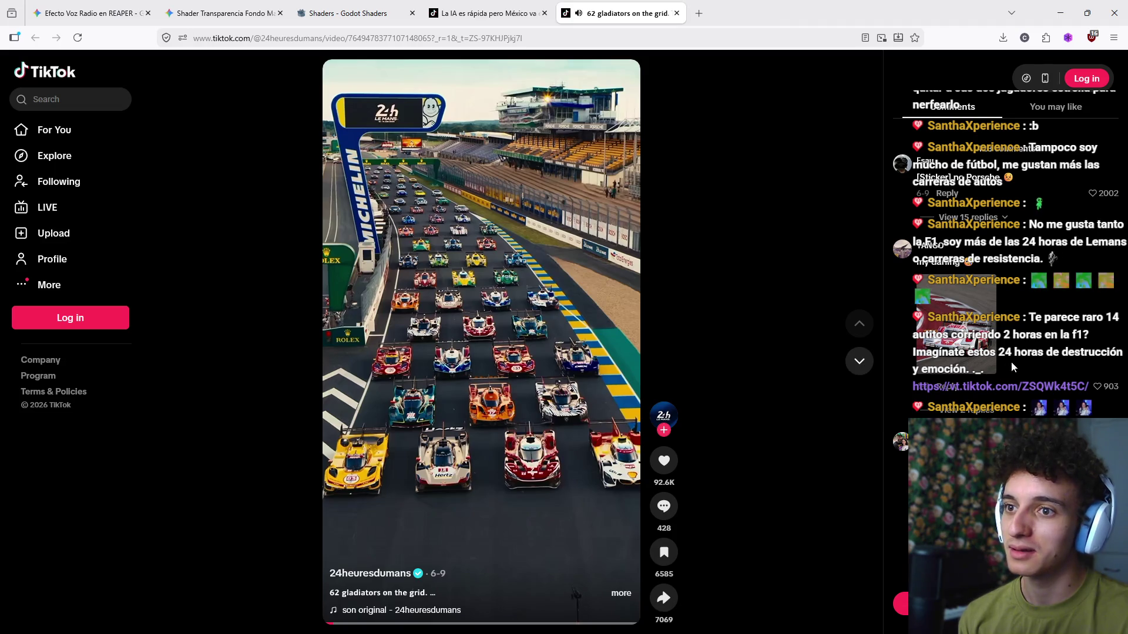
scroll(1014, 367, down, 3)
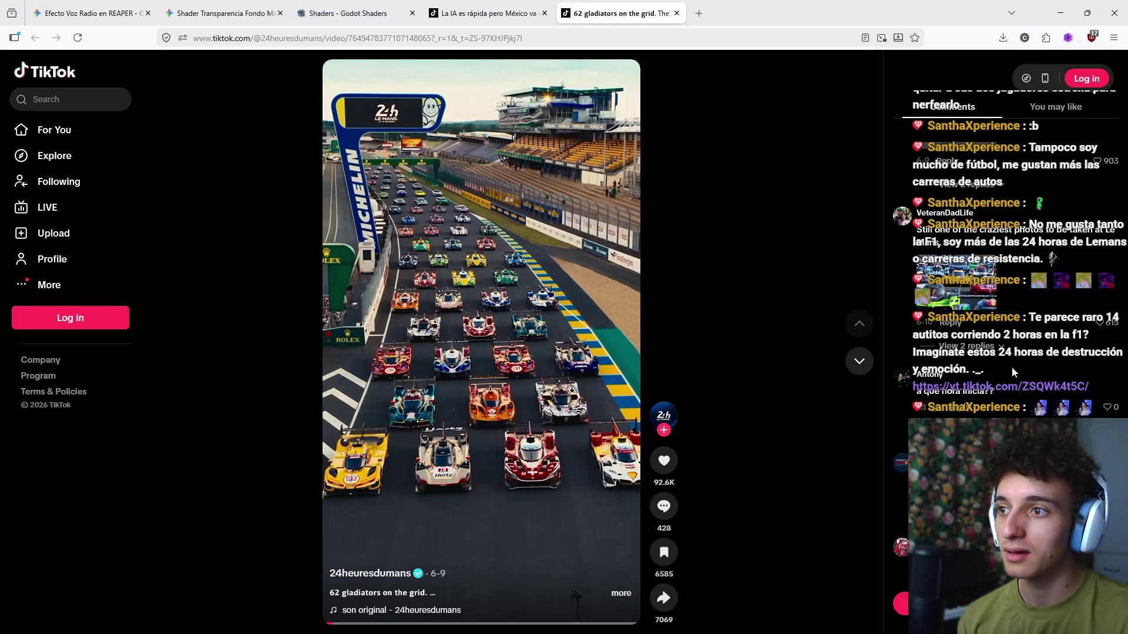
scroll(1012, 371, down, 3)
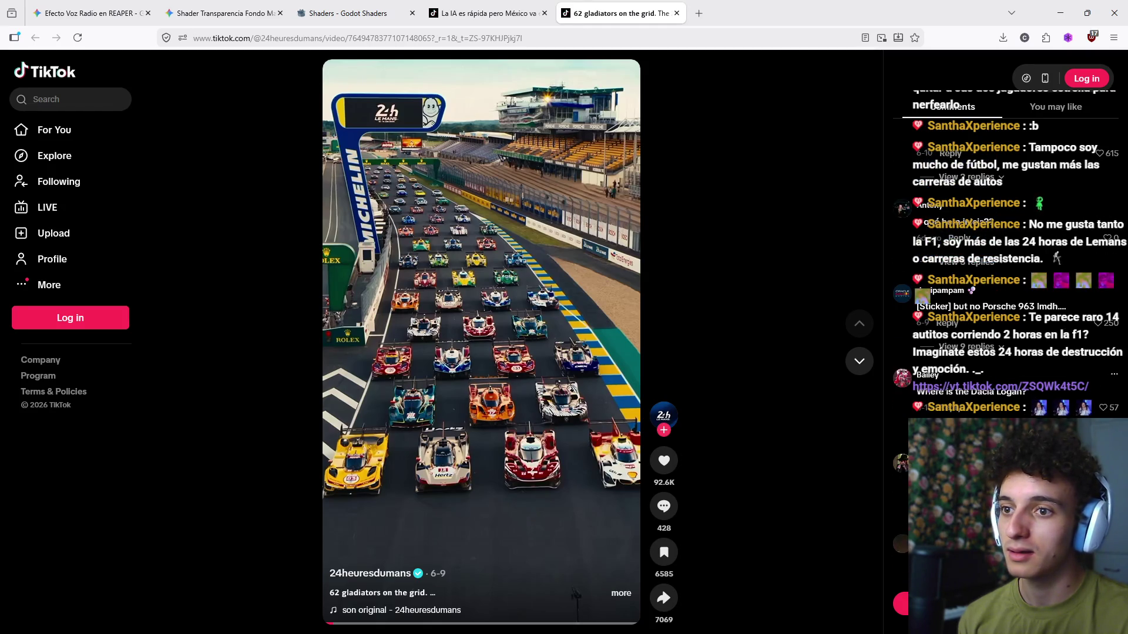
scroll(1034, 415, down, 3)
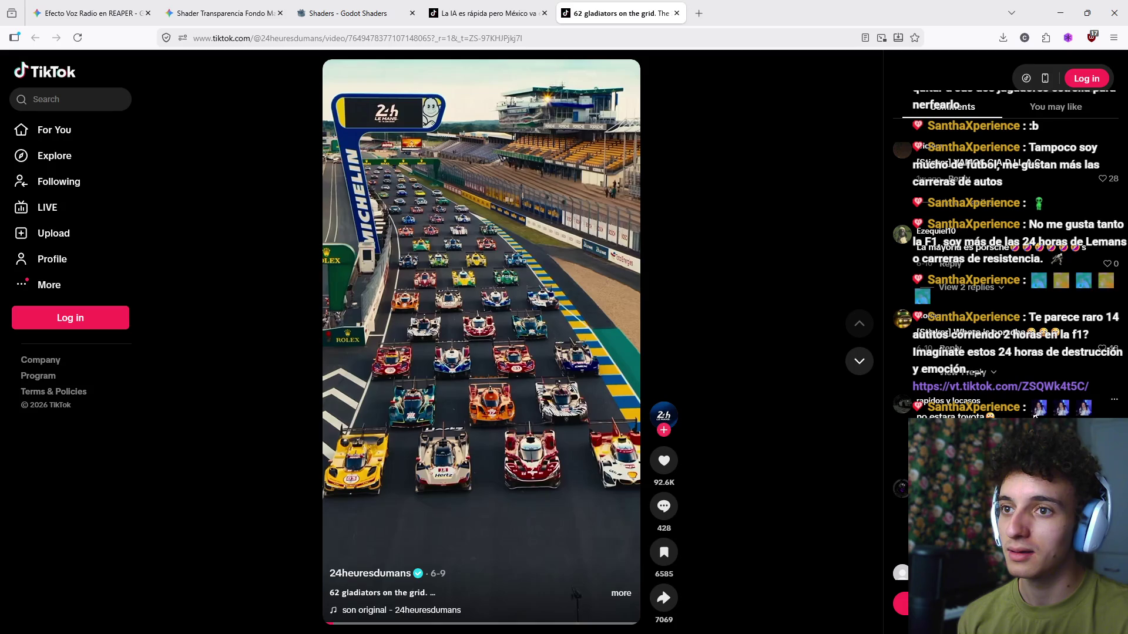
scroll(1035, 416, down, 2)
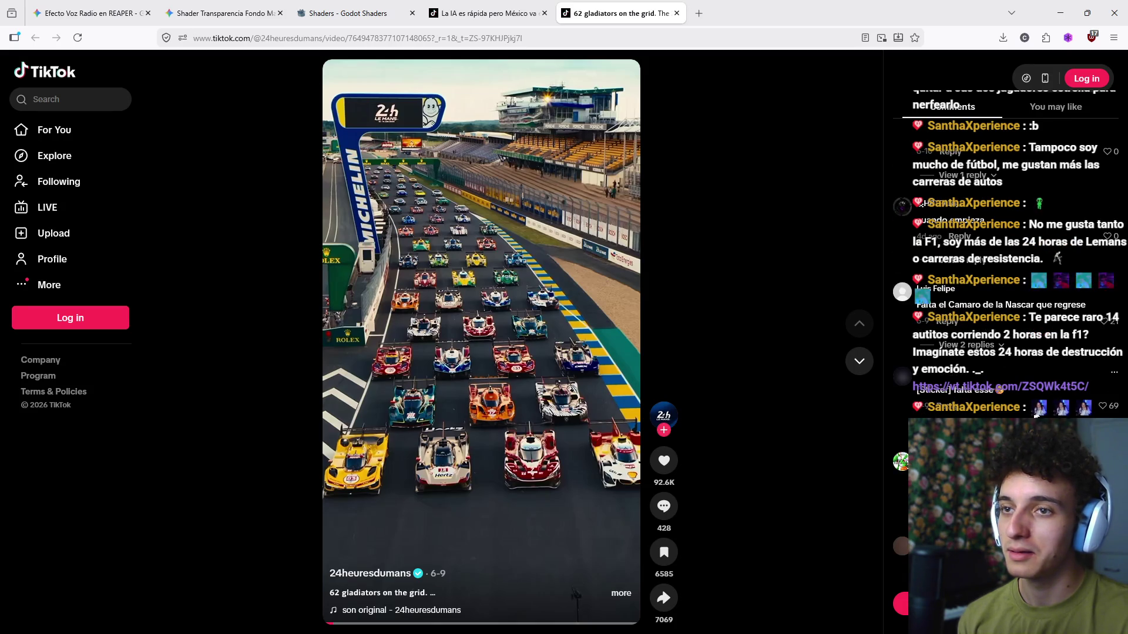
click(677, 13)
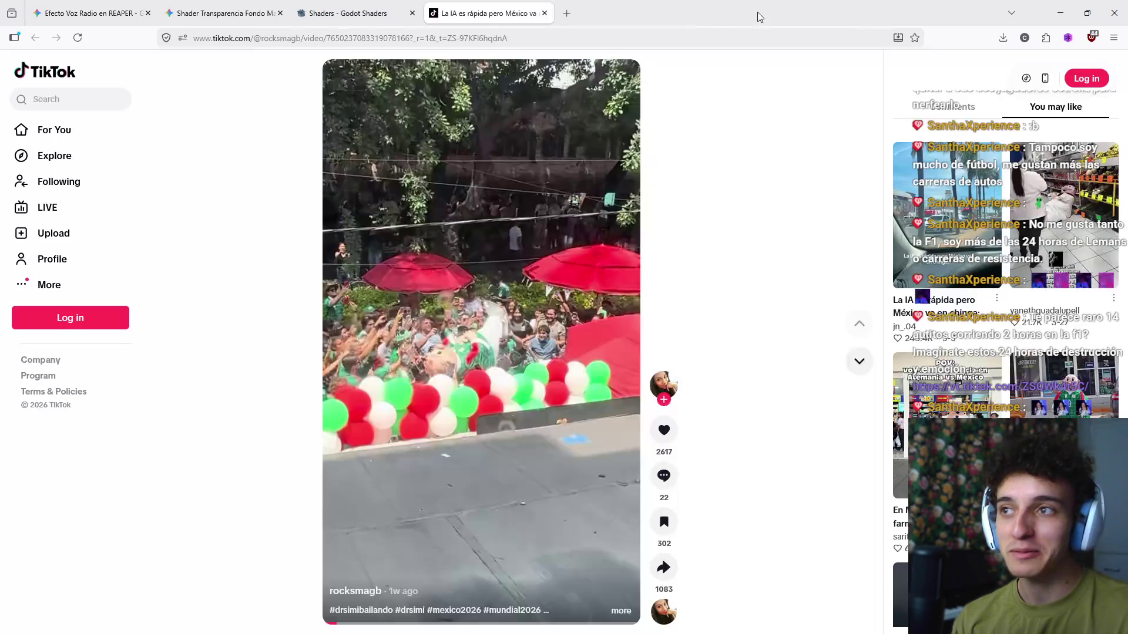
click(1060, 12)
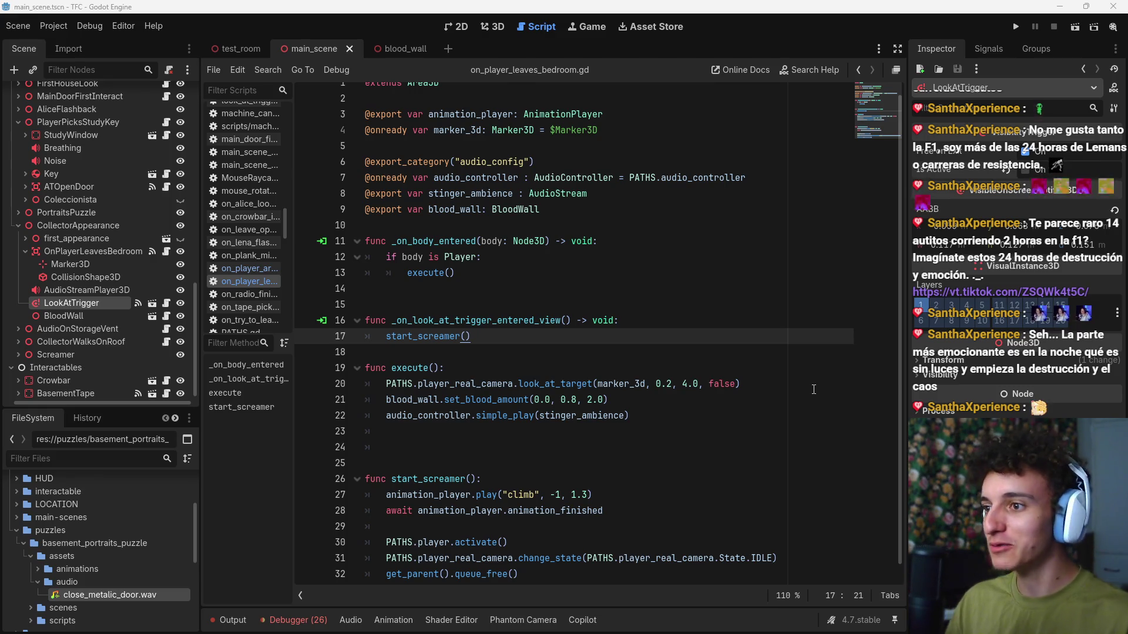
click(454, 449)
key(BackSpace)
key(BackSpace)
key(BackSpace)
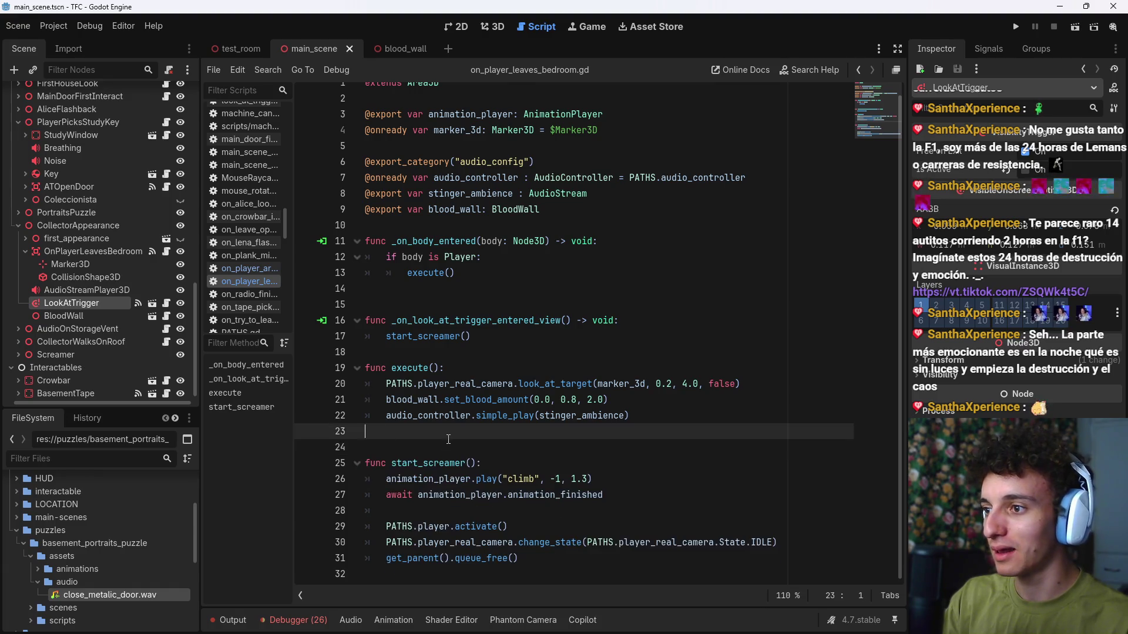
click(565, 547)
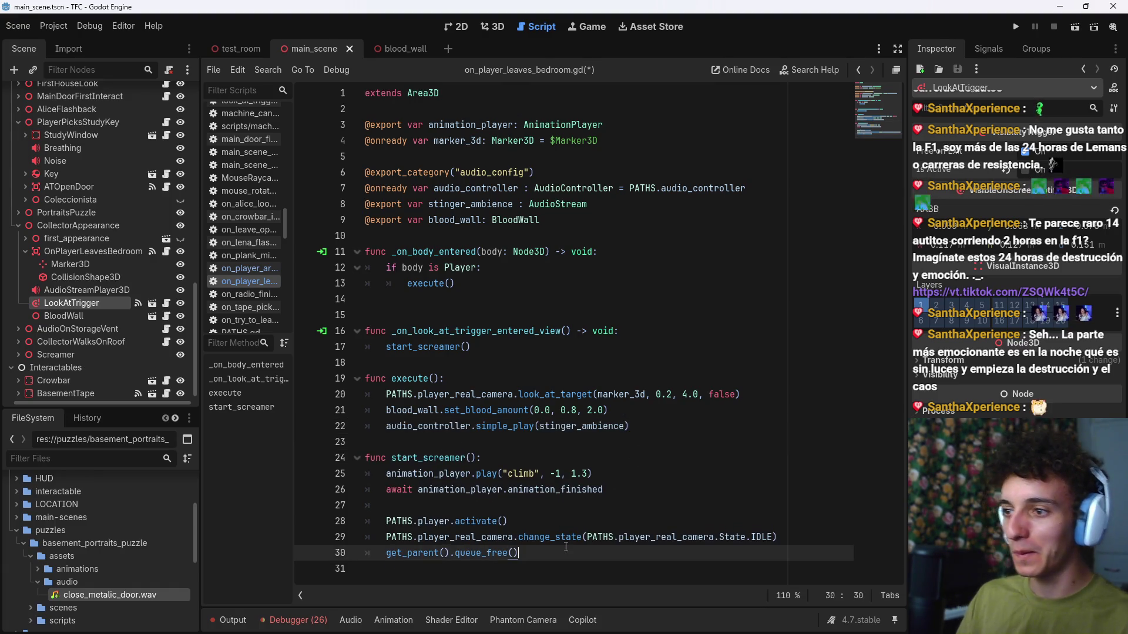
click(510, 352)
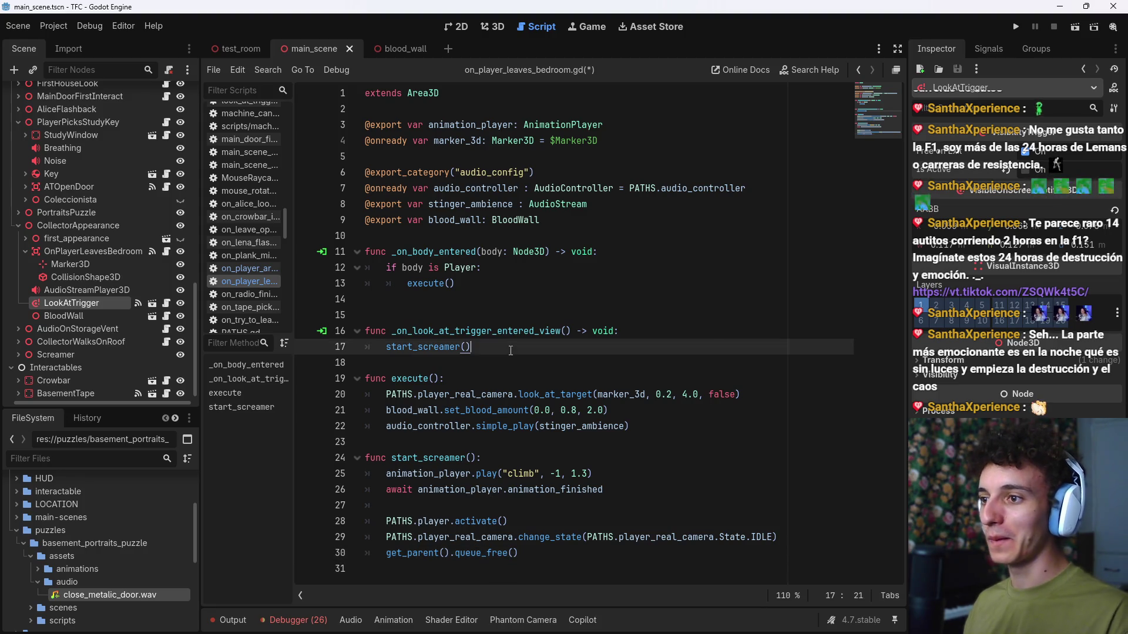
key(ctrl+s)
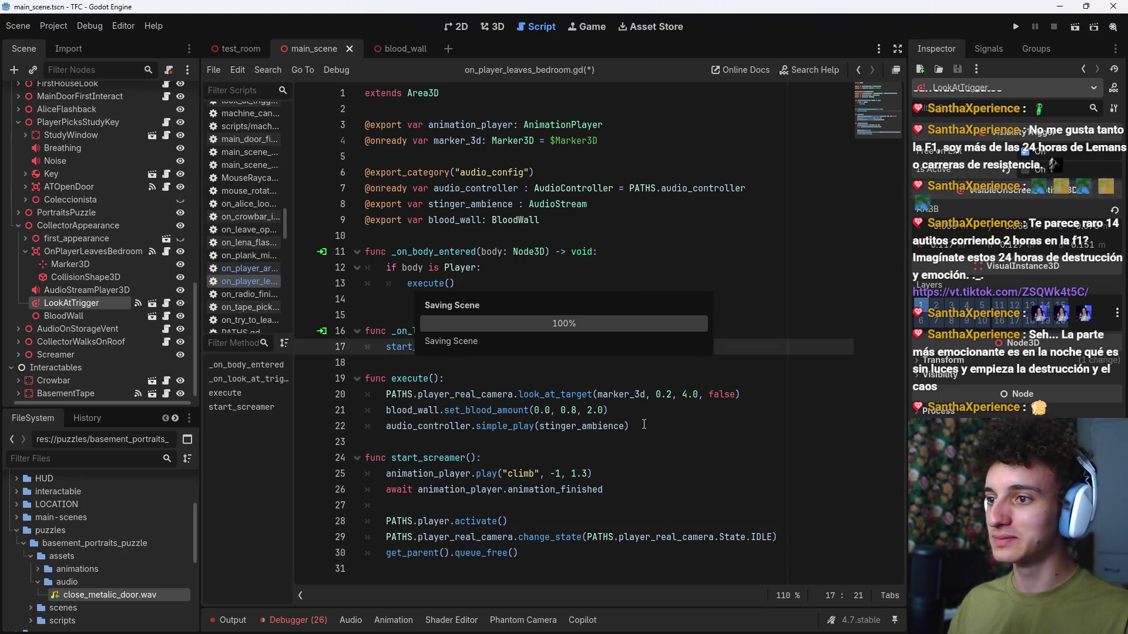
click(668, 425)
key(Return)
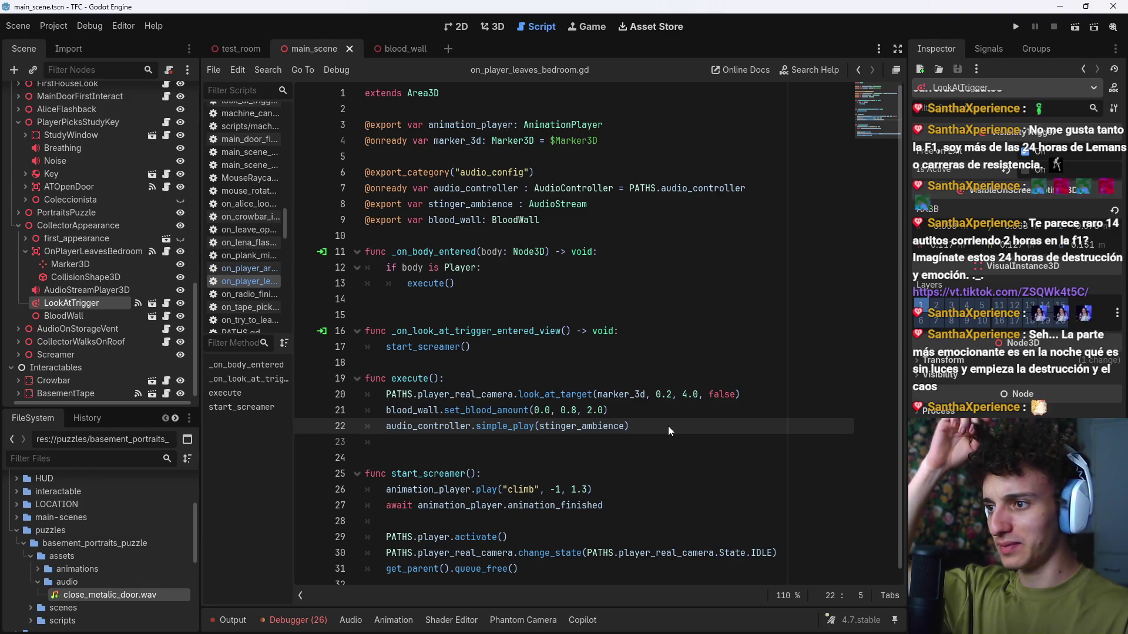
click(668, 425)
key(BackSpace)
key(Return)
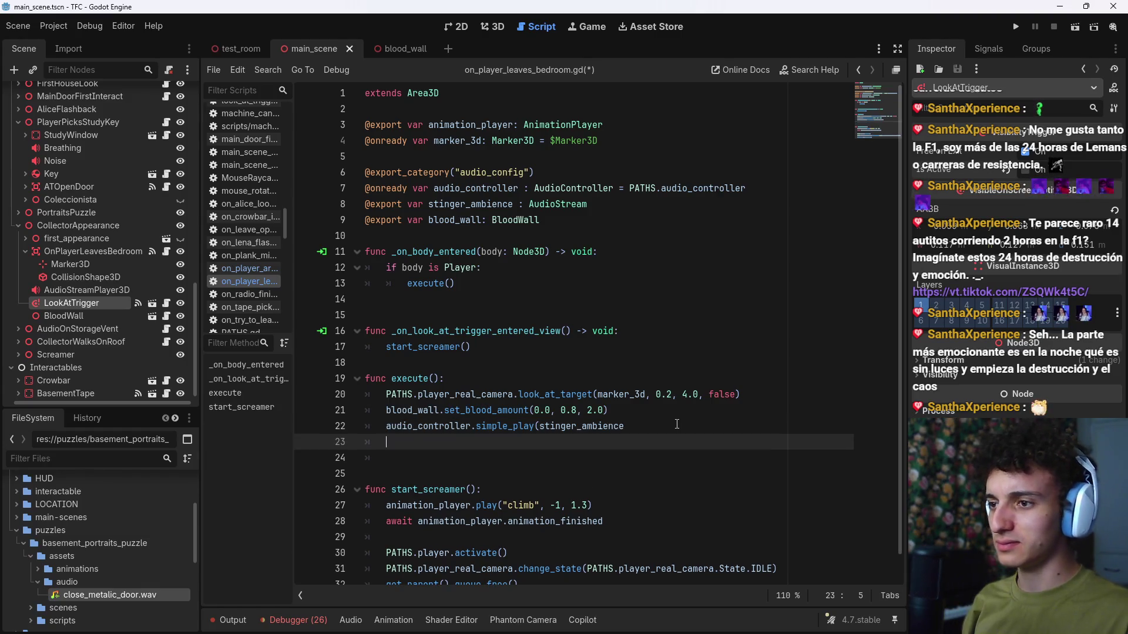
key(BackSpace)
key(BackSpace)
key(Return)
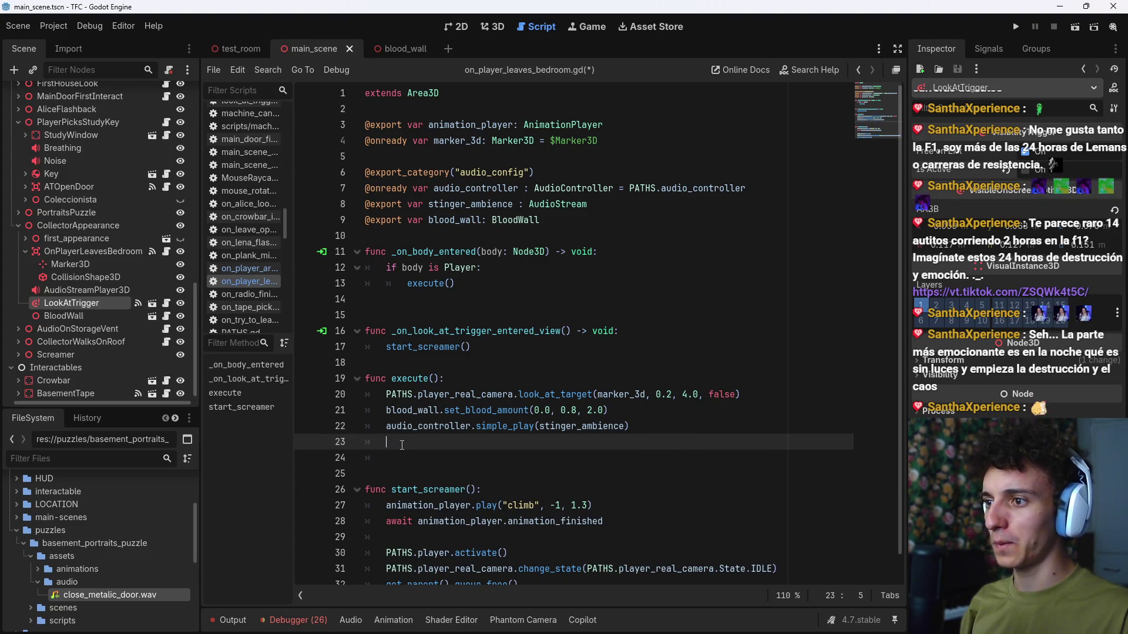
Step: End execute() with $"../LookAtTrigger".is_active = true and save the scene
text(lo)
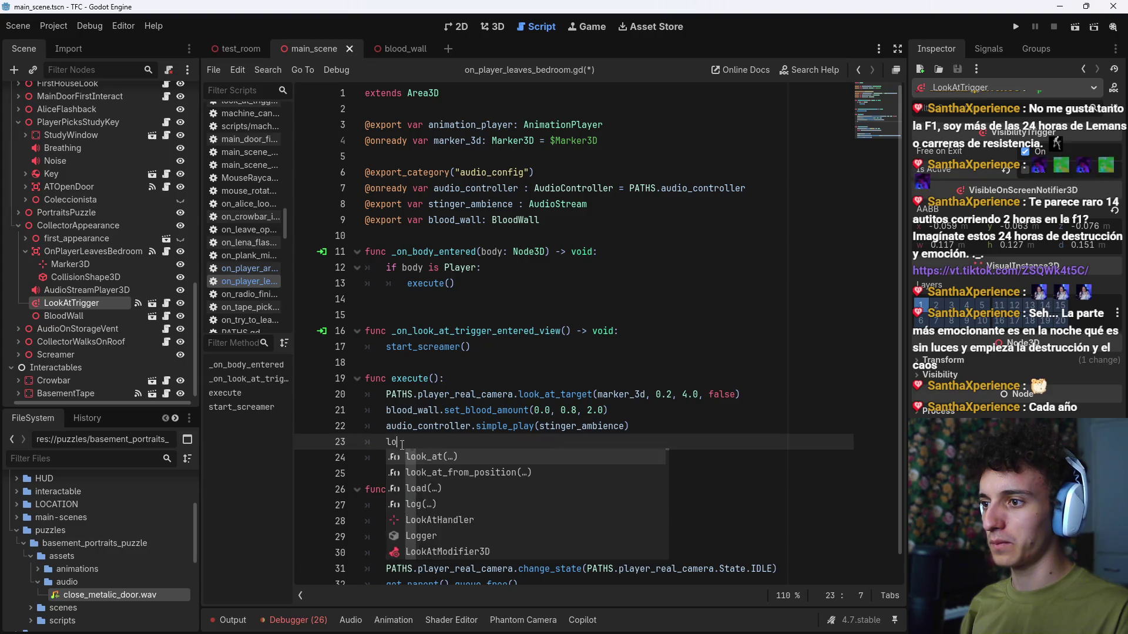
key(BackSpace)
key(BackSpace)
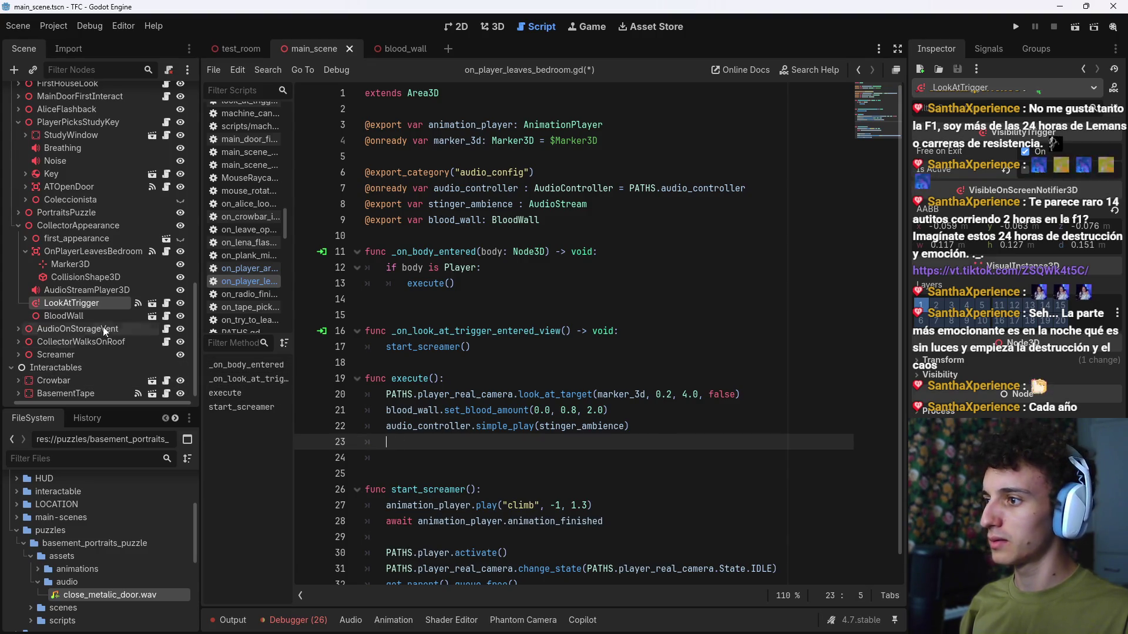
mouse_move(103, 326)
mouse_down()
mouse_move(352, 405)
mouse_move(560, 448)
mouse_up()
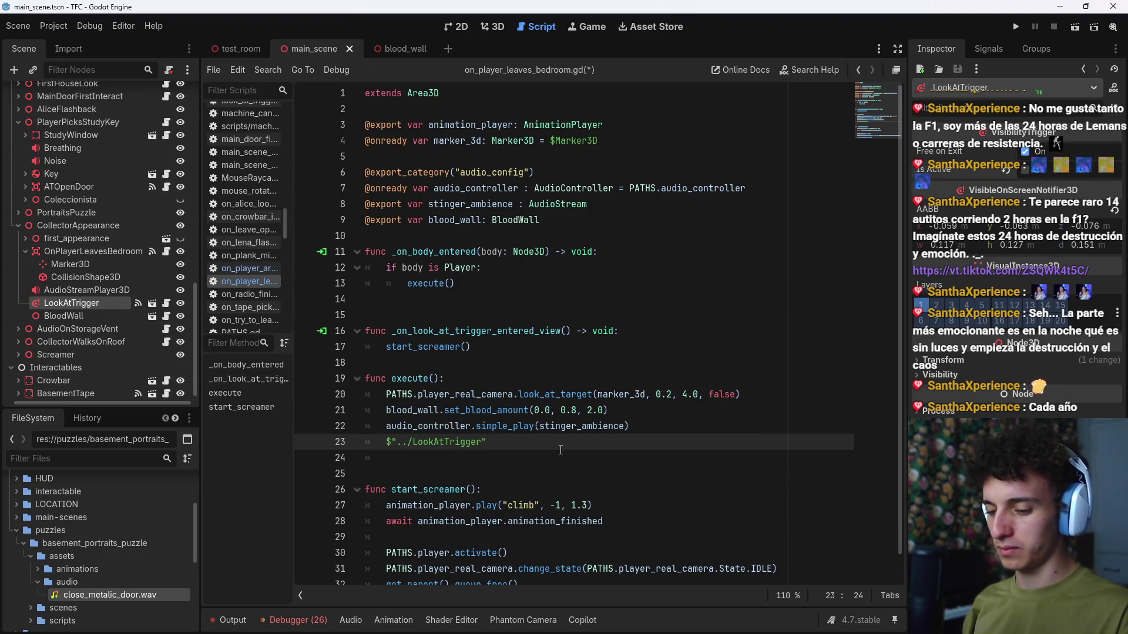
text(.is)
key(Return)
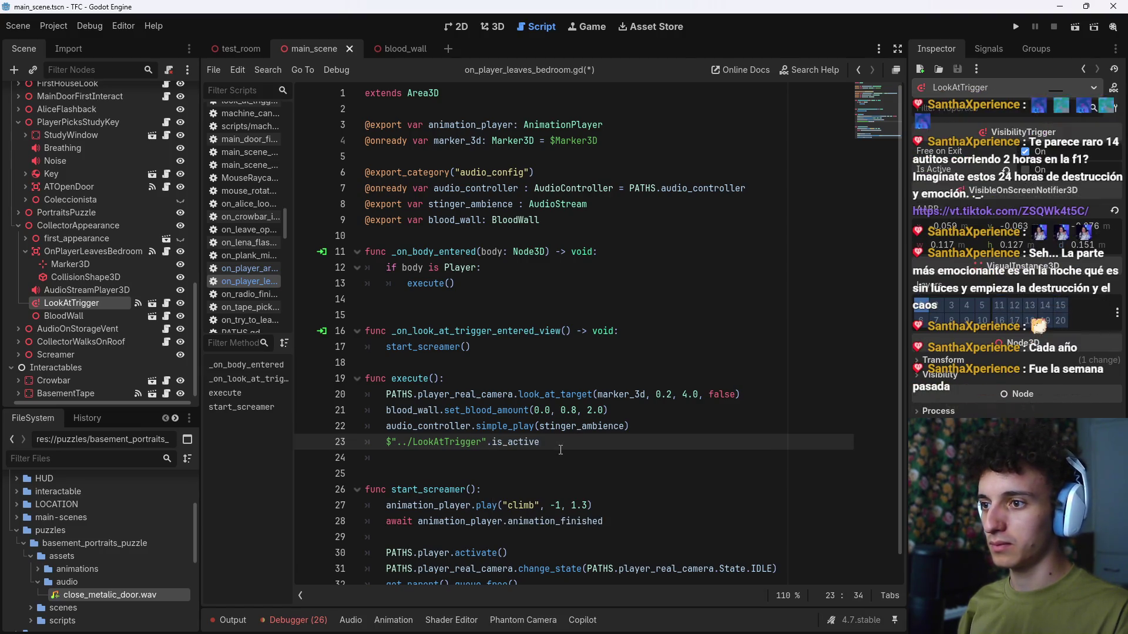
text( = true)
key(ctrl+s)
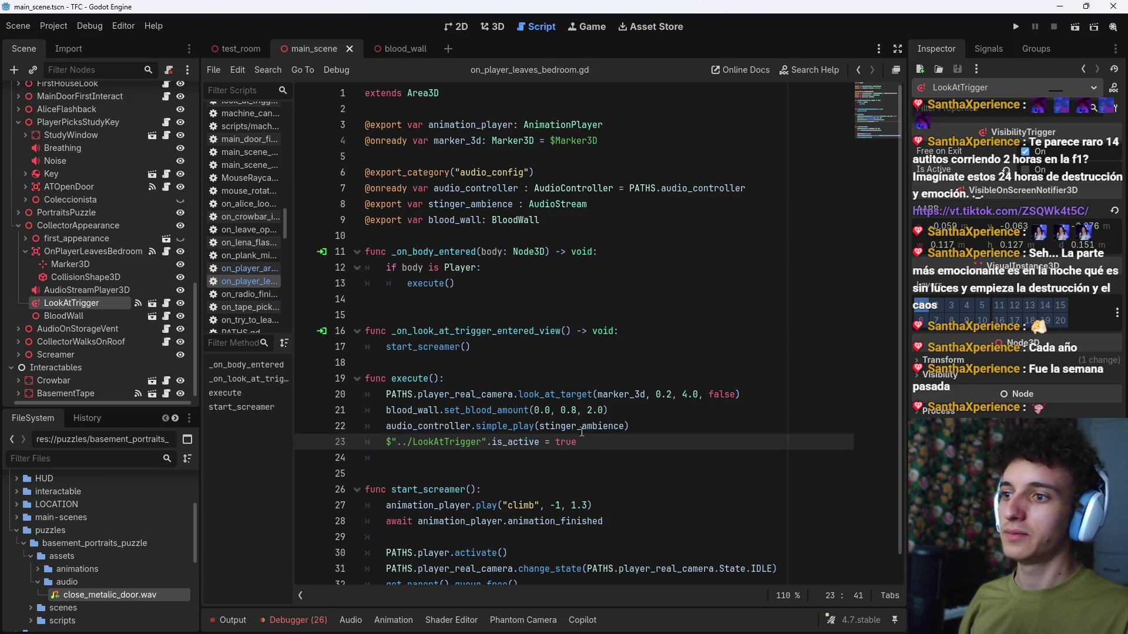
Step: Insert an empty indented first line inside start_screamer()
scroll(578, 446, down, 1)
click(568, 464)
key(Return)
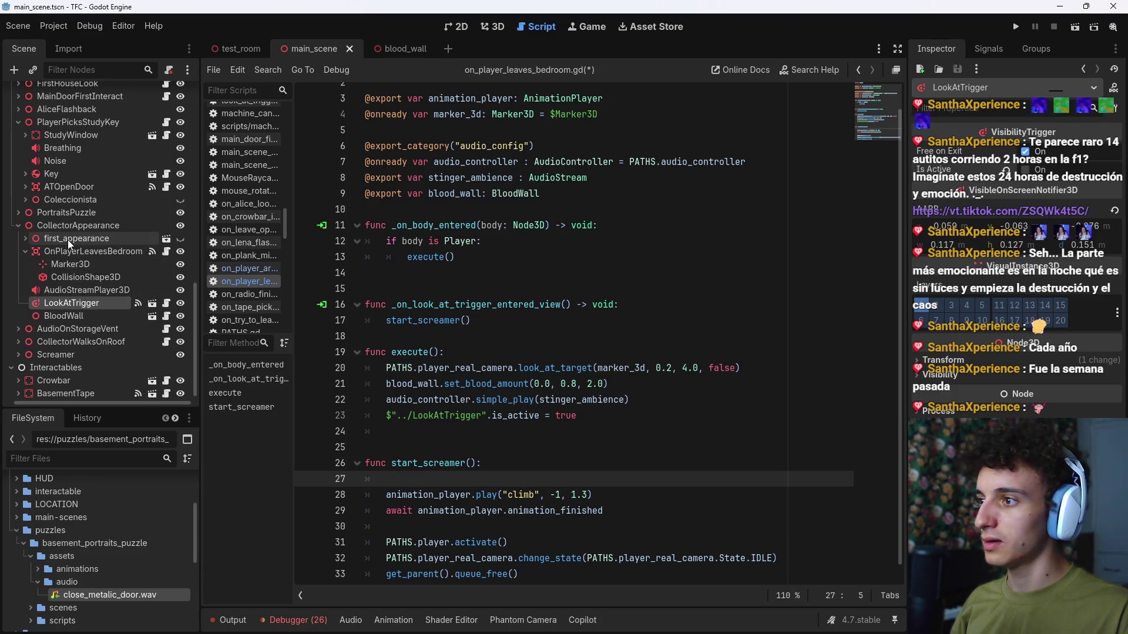
Step: Set first_appearance.visible = true at the start of start_screamer(), save, and switch to the browser
mouse_move(68, 240)
mouse_down()
mouse_move(300, 317)
mouse_move(432, 481)
mouse_move(602, 483)
mouse_up()
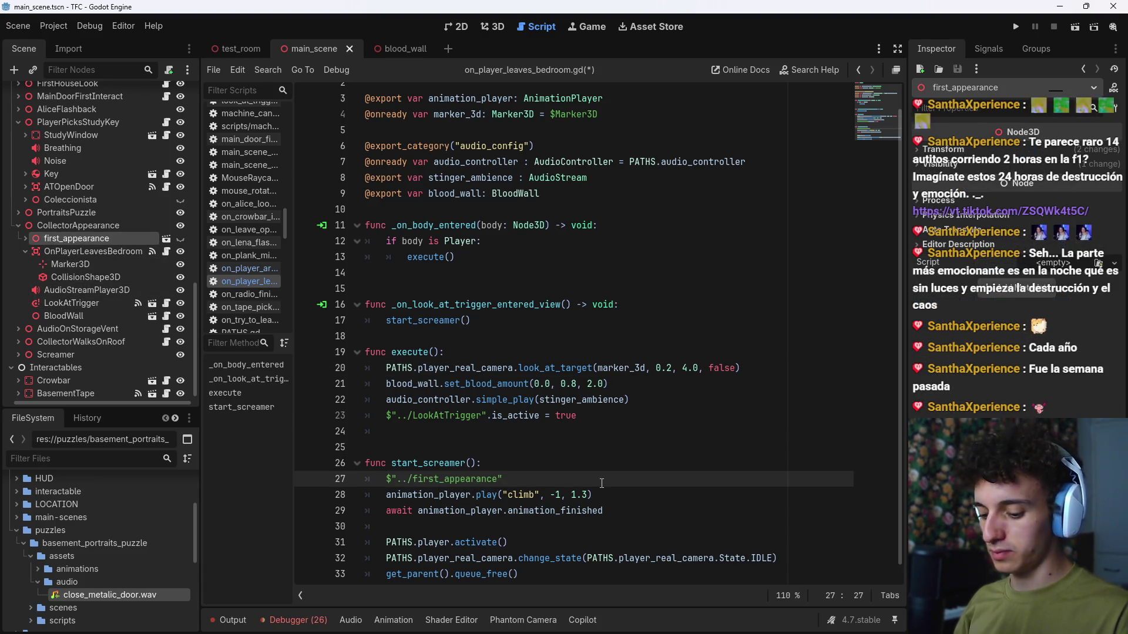
key(Down)
key(Down)
key(Return)
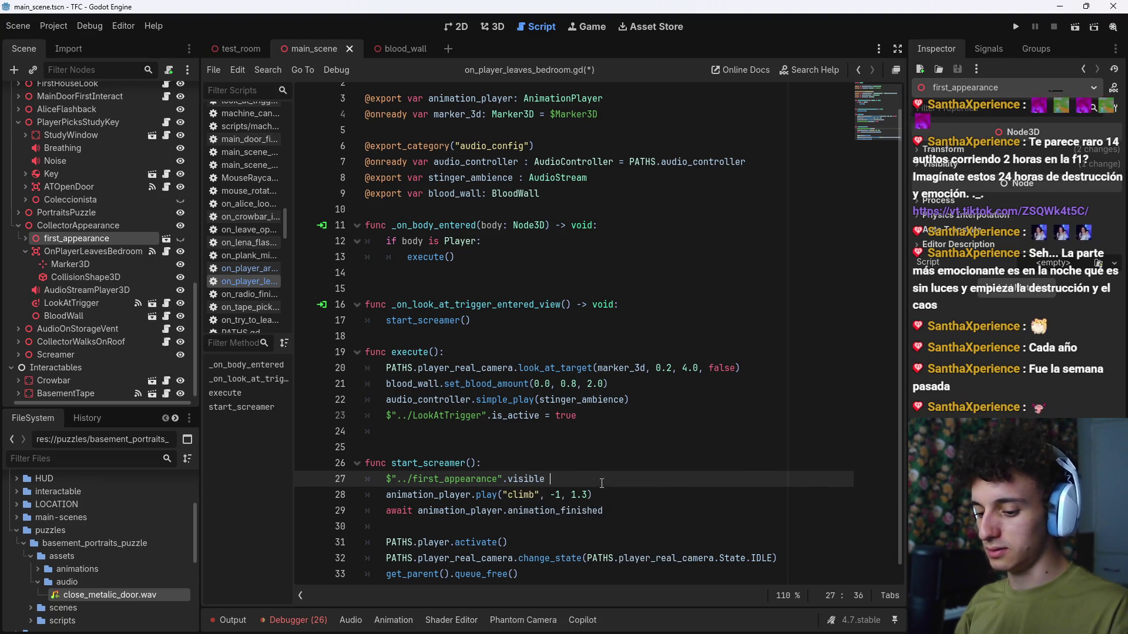
key(ctrl+s)
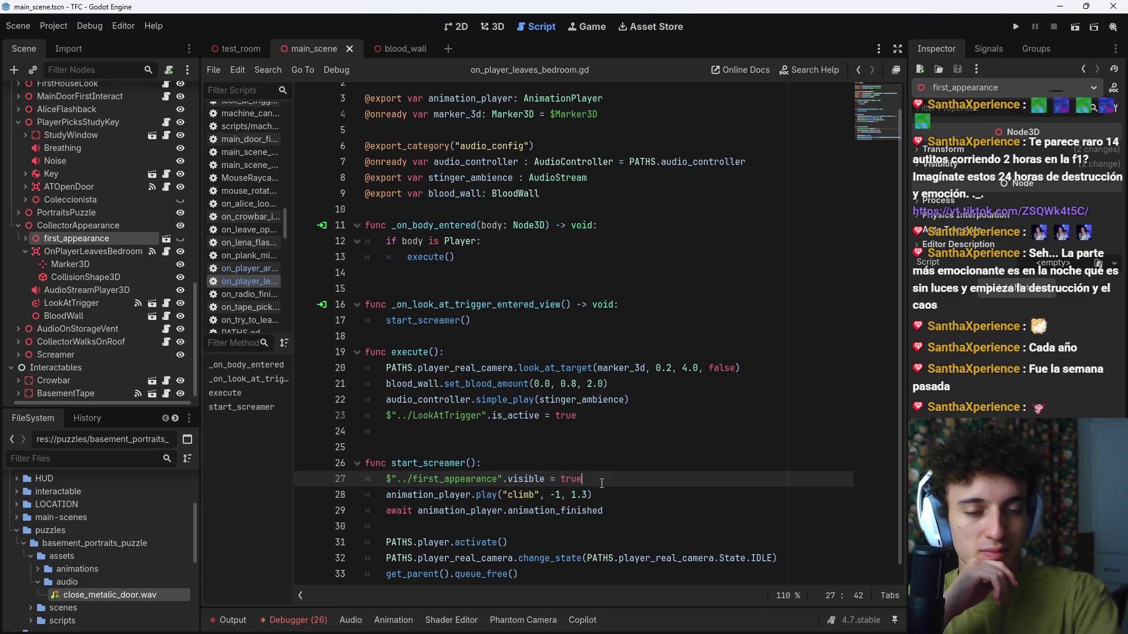
click(630, 628)
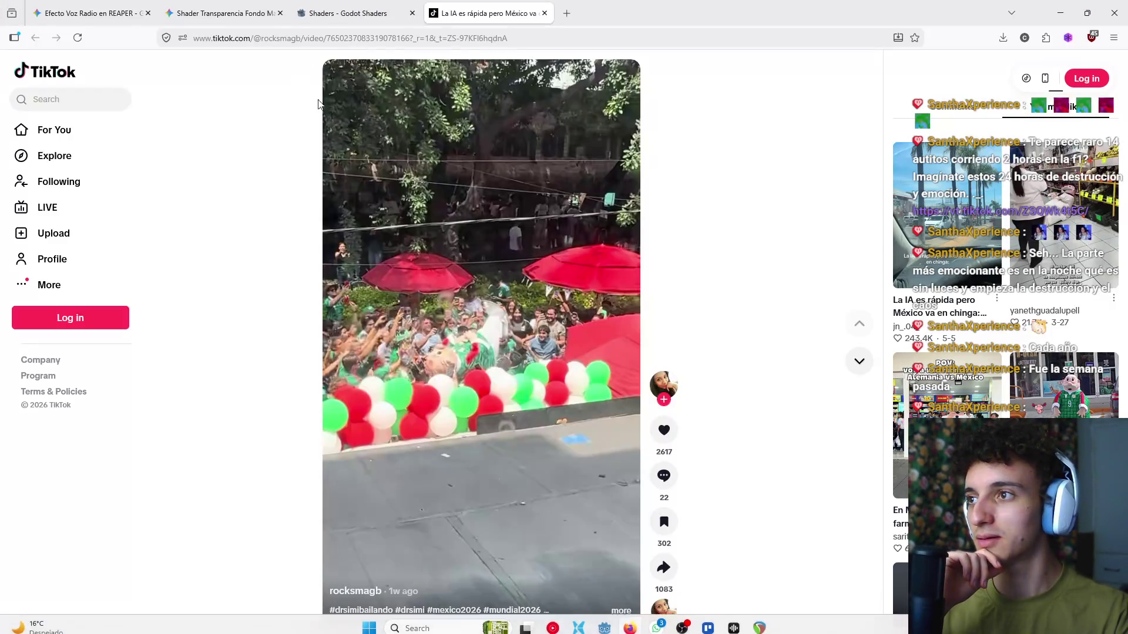
Step: Open YouTube in a new tab and close the TikTok tab
click(358, 37)
click(570, 13)
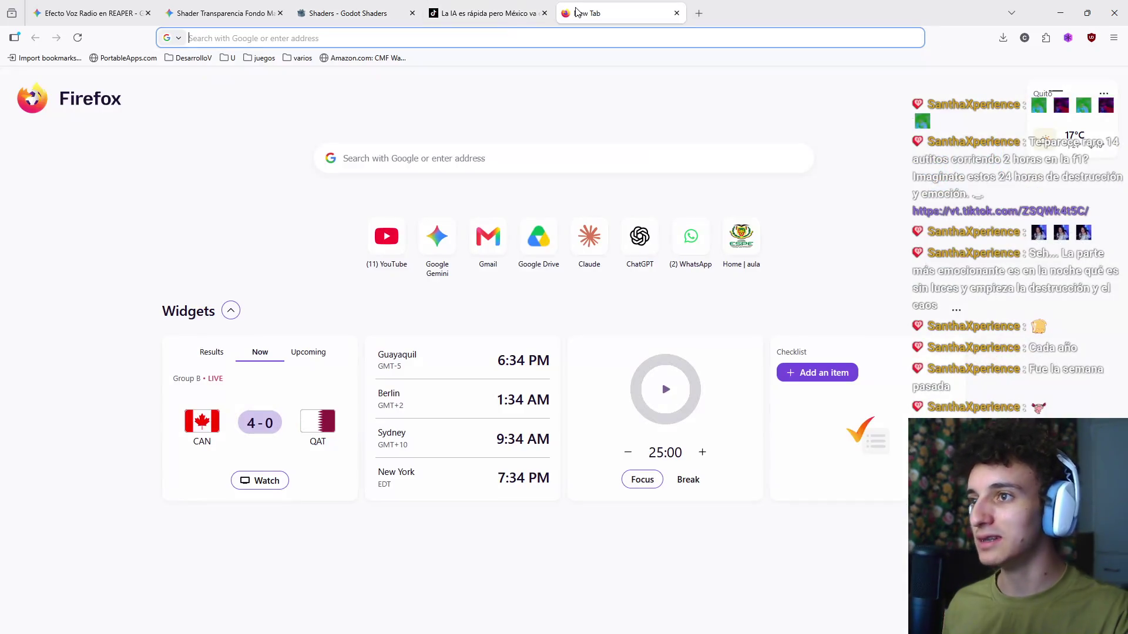
text(youtube.com)
key(Return)
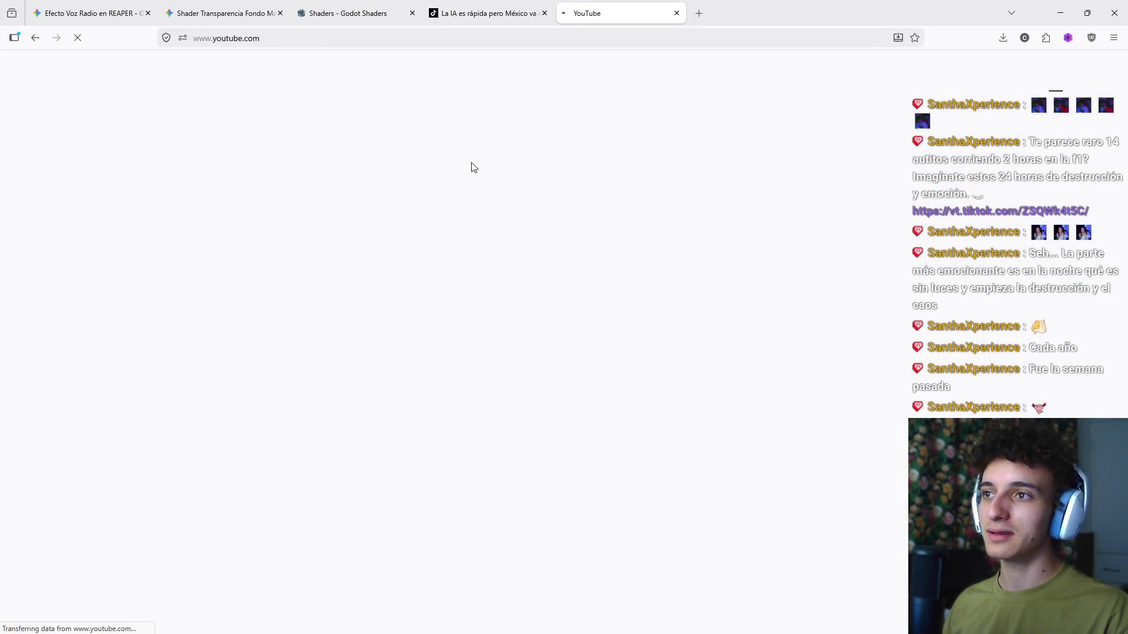
click(487, 13)
click(544, 13)
Step: Search YouTube for '24h de le mans 2026'
click(479, 66)
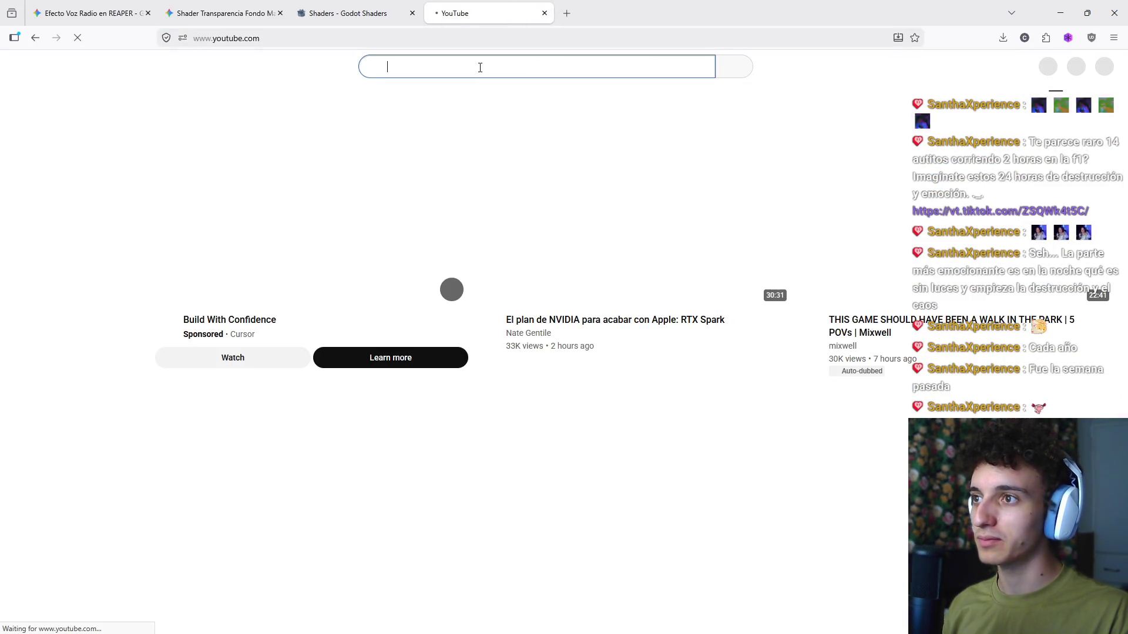
text(24h de le mans)
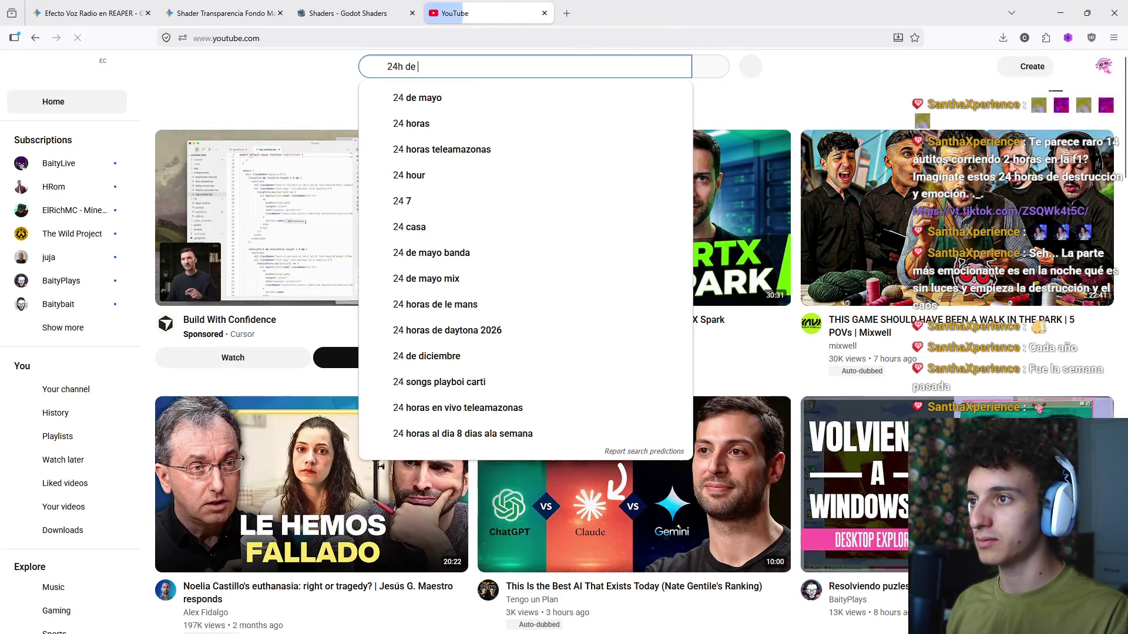
key(Down)
key(Down)
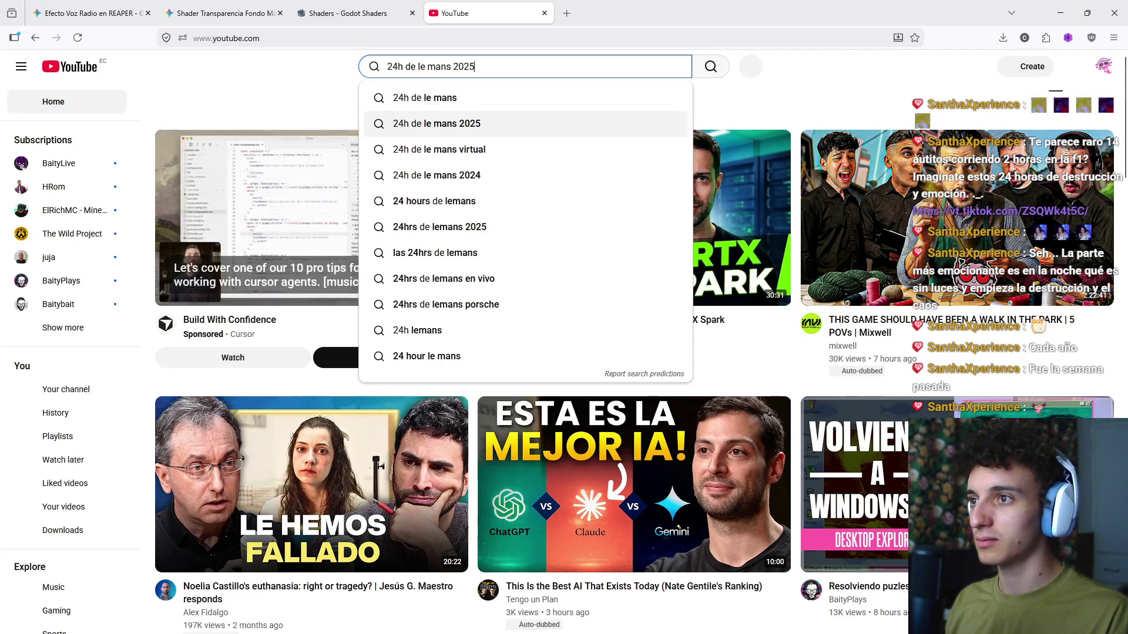
key(Return)
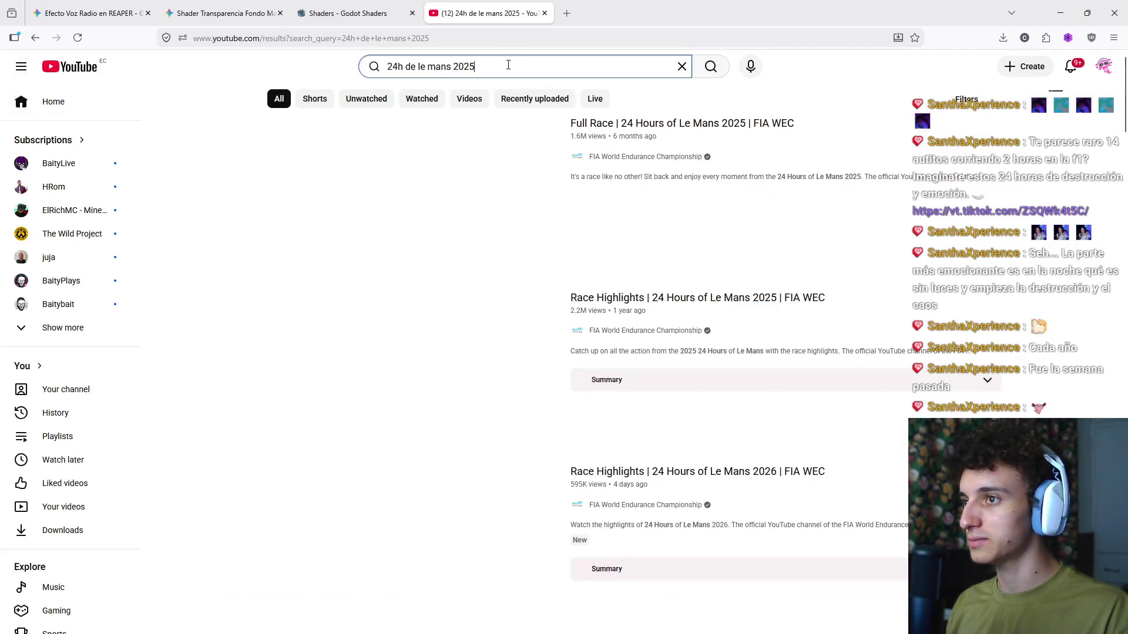
key(BackSpace)
text(6)
key(Return)
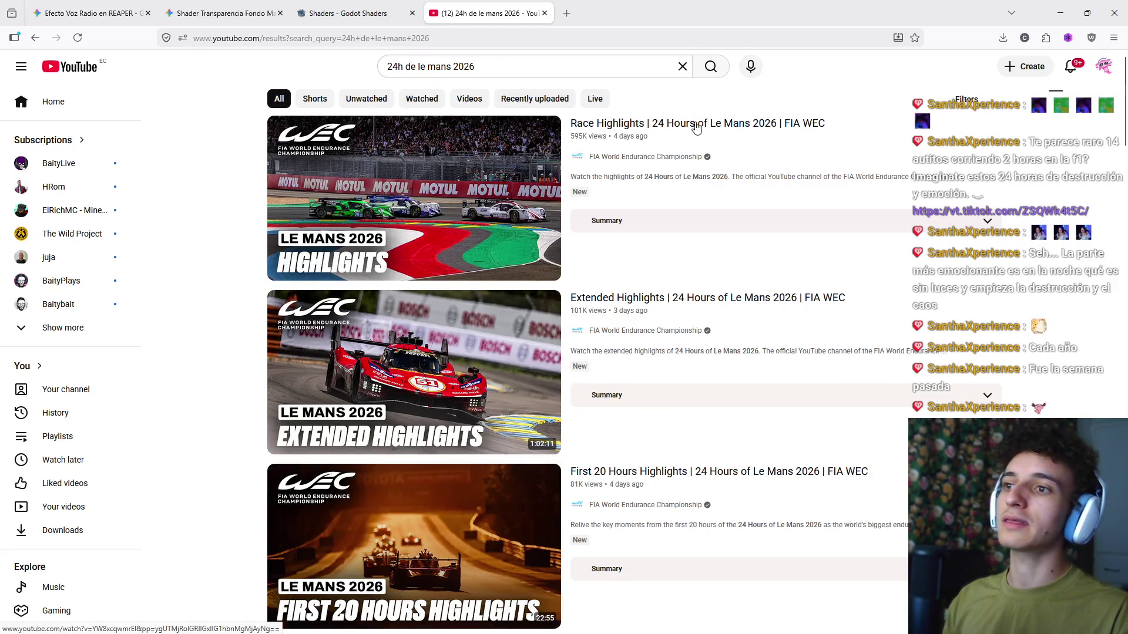
Step: Browse the Le Mans 2026 search results, briefly hiding the browser to check Godot
mouse_move(754, 125)
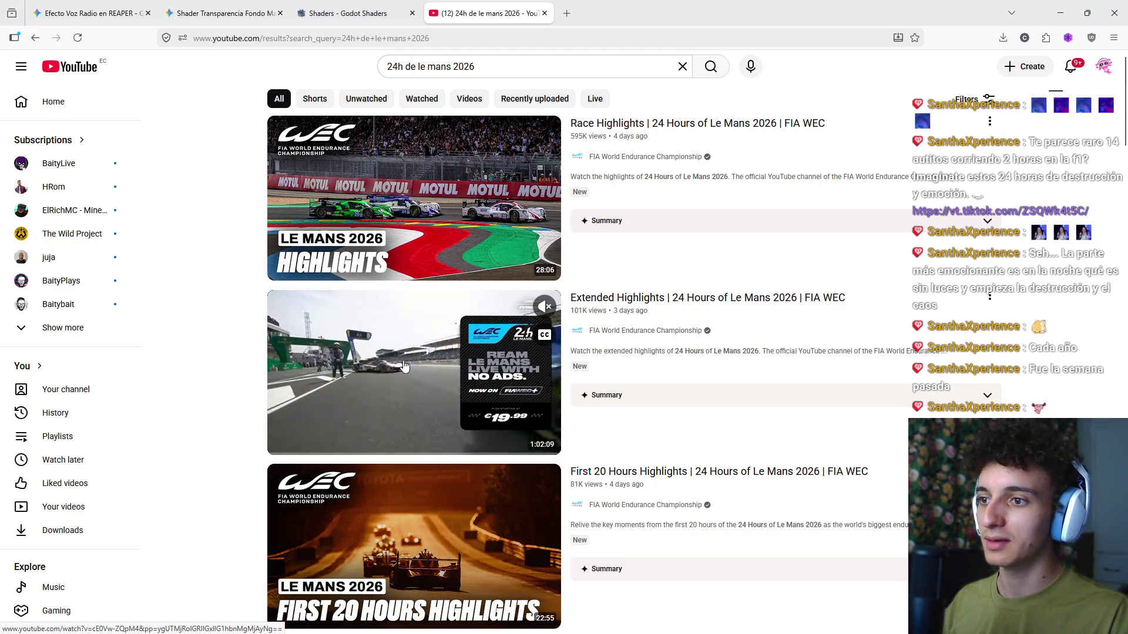
scroll(404, 365, down, 3)
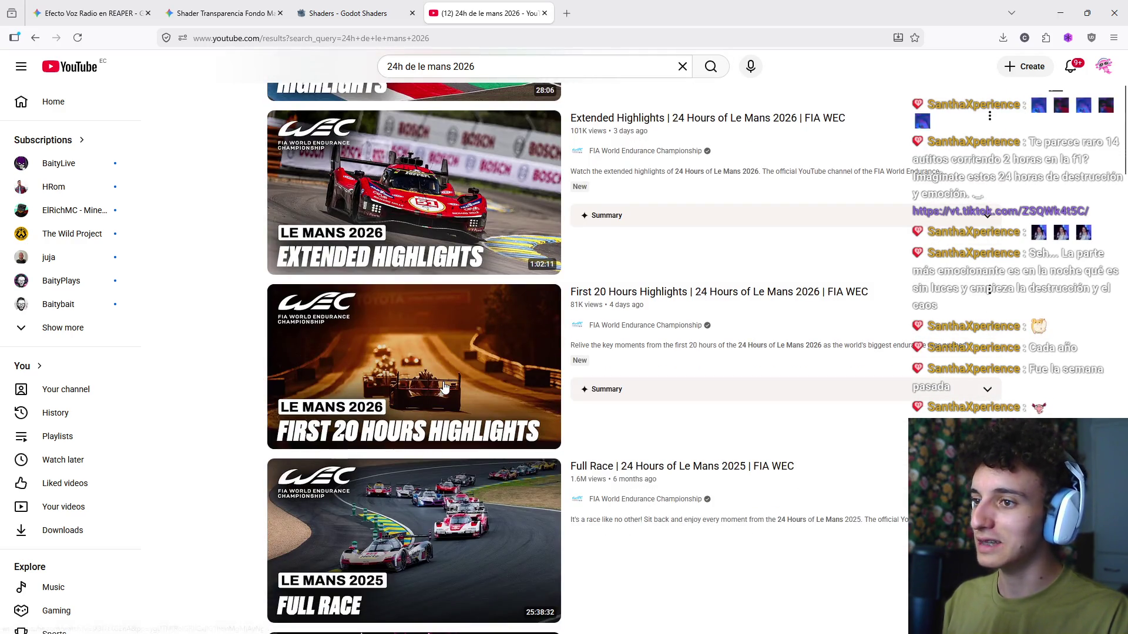
mouse_move(445, 387)
scroll(444, 388, down, 8)
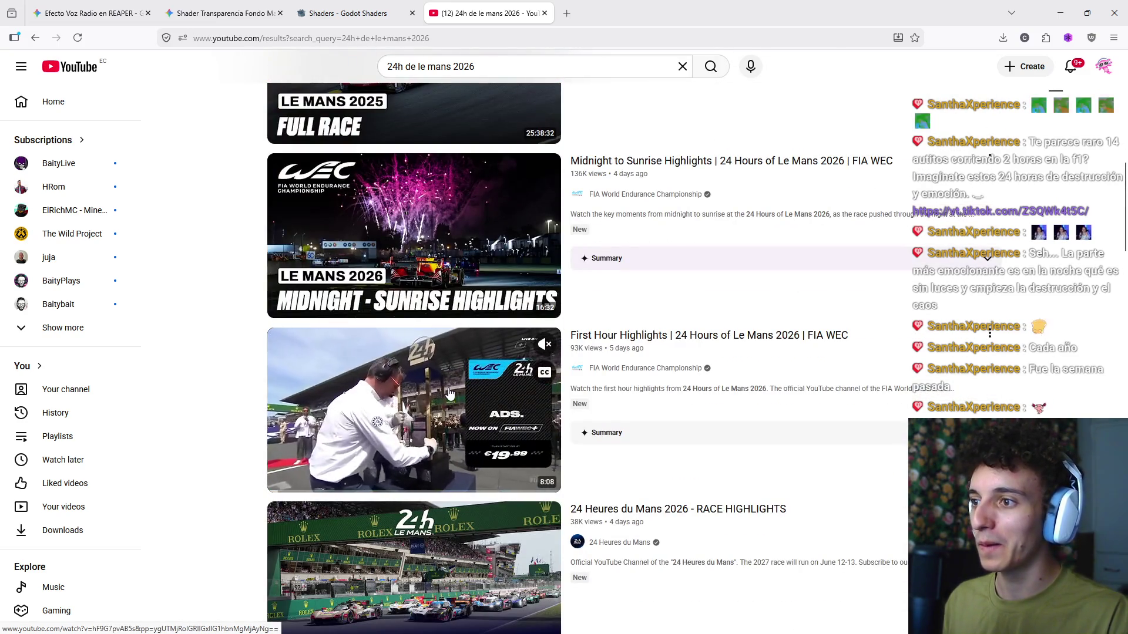
scroll(449, 393, down, 5)
scroll(454, 391, down, 3)
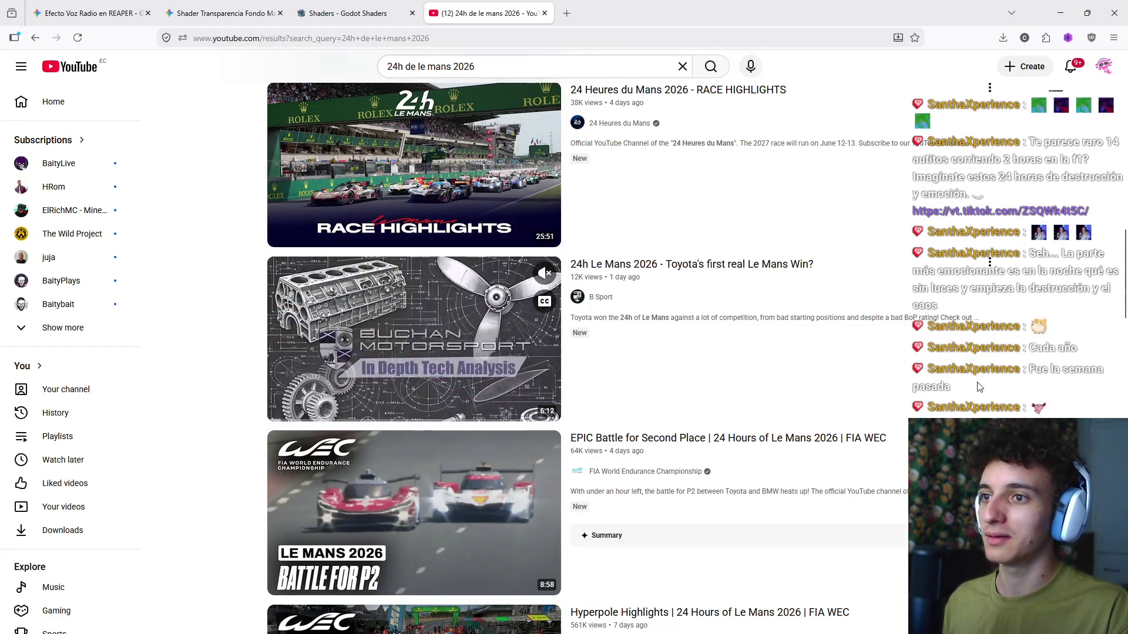
scroll(687, 380, up, 20)
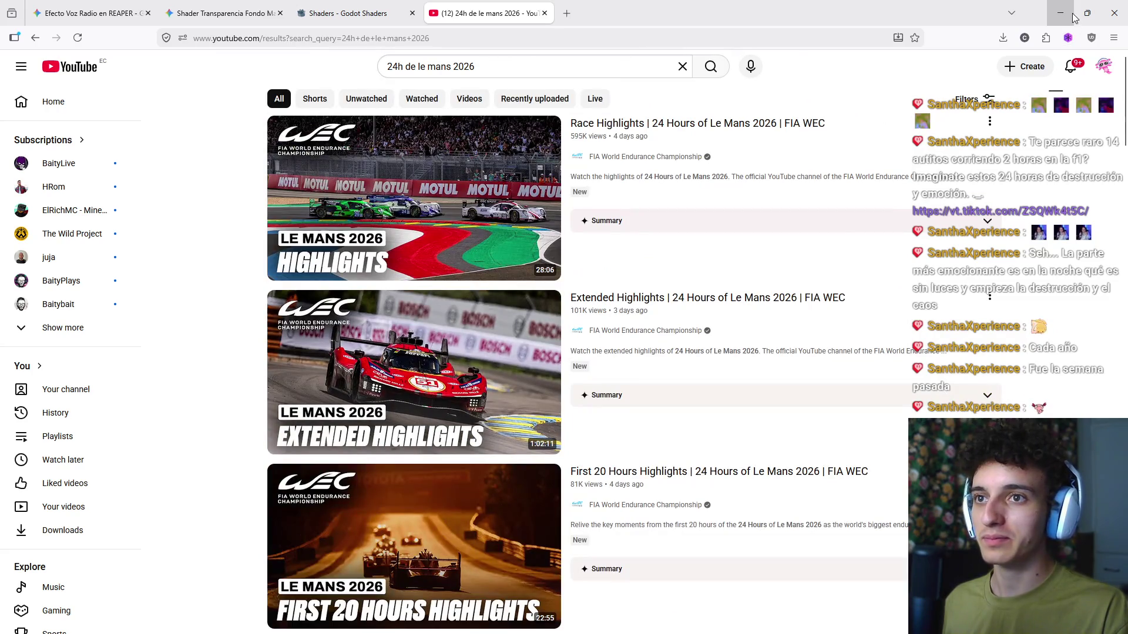
click(1060, 13)
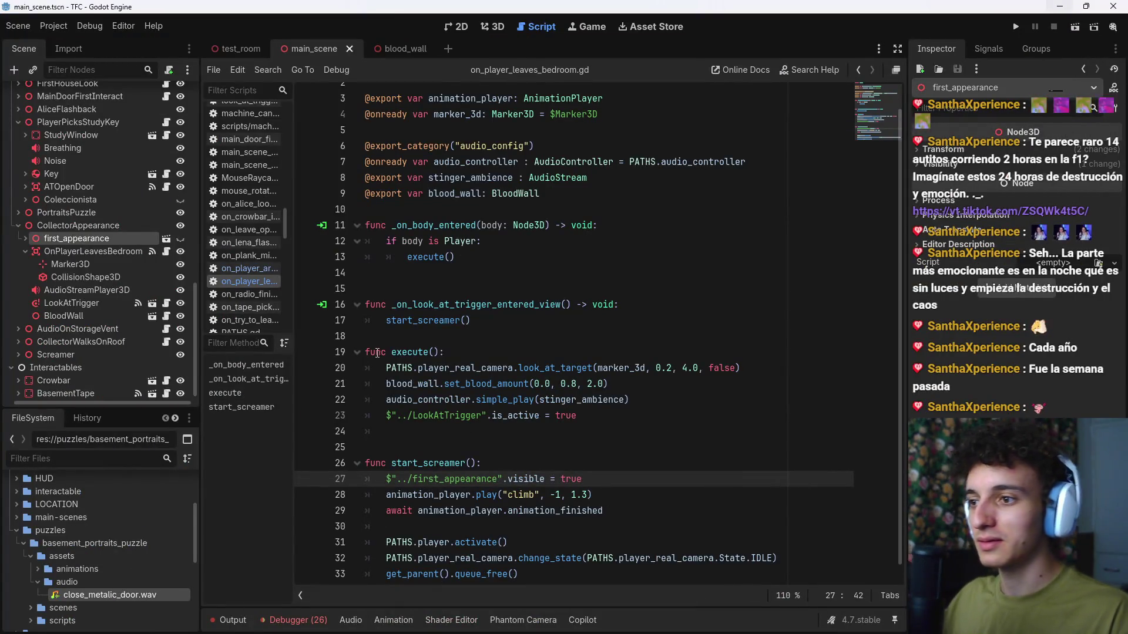
key(alt+Tab)
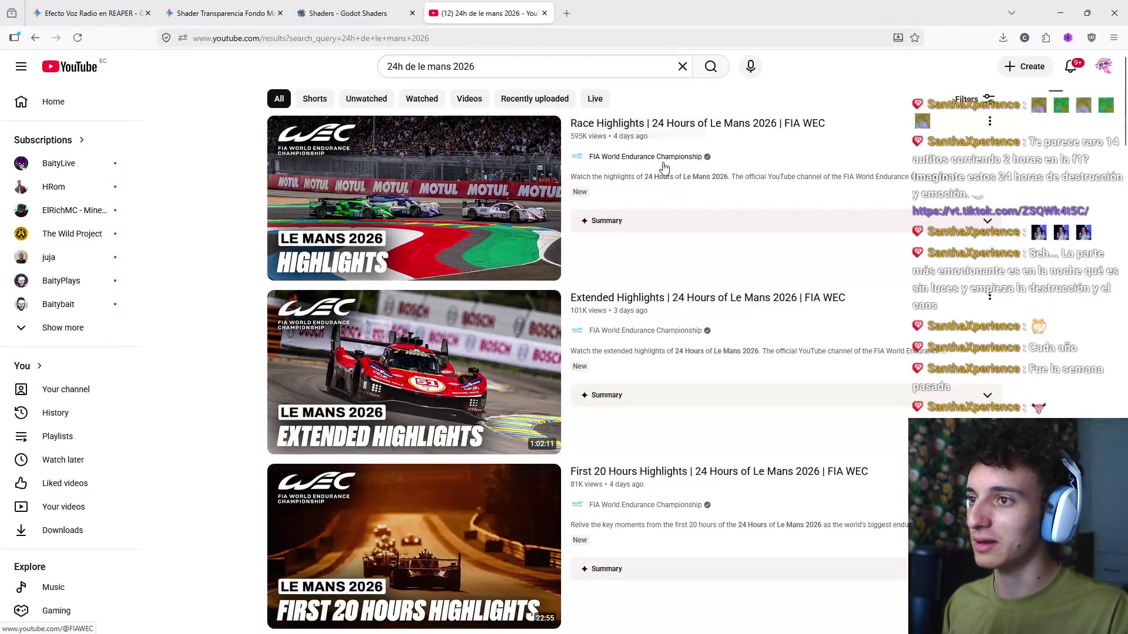
Step: Save the first highlights video to Watch later, close the tab, and re-save the Godot scene
click(990, 124)
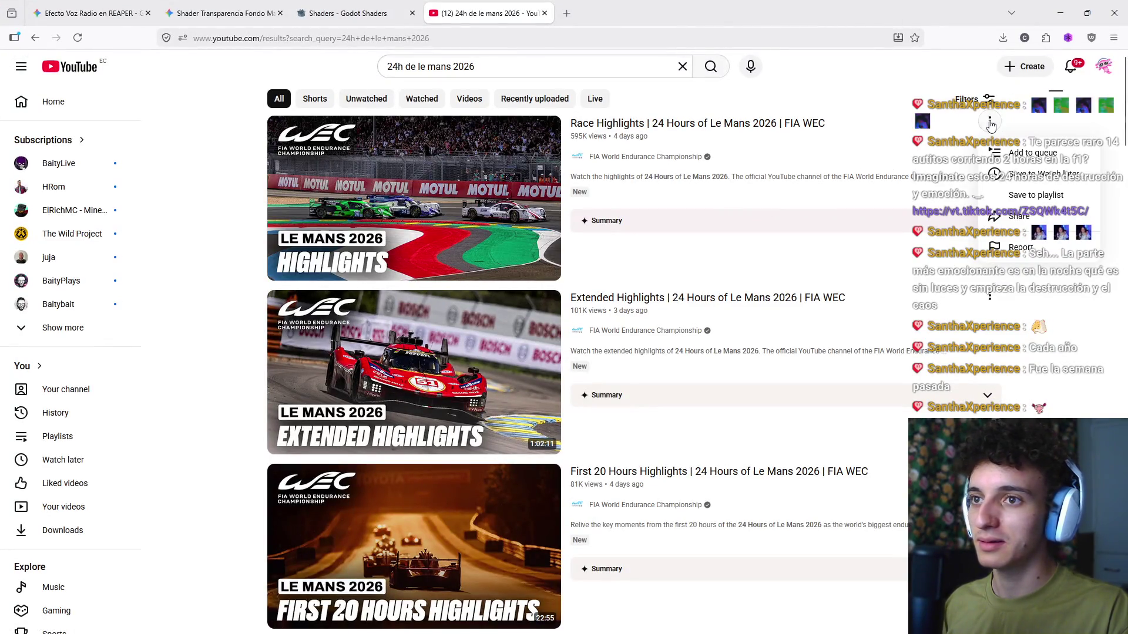
click(1055, 175)
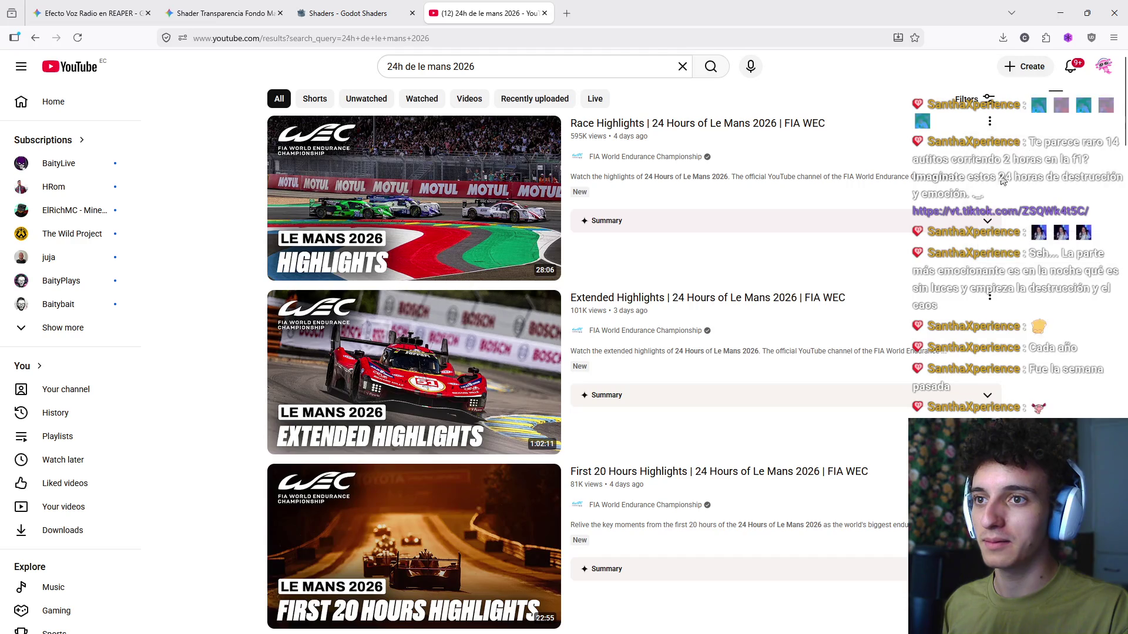
key(ctrl+w)
click(1060, 13)
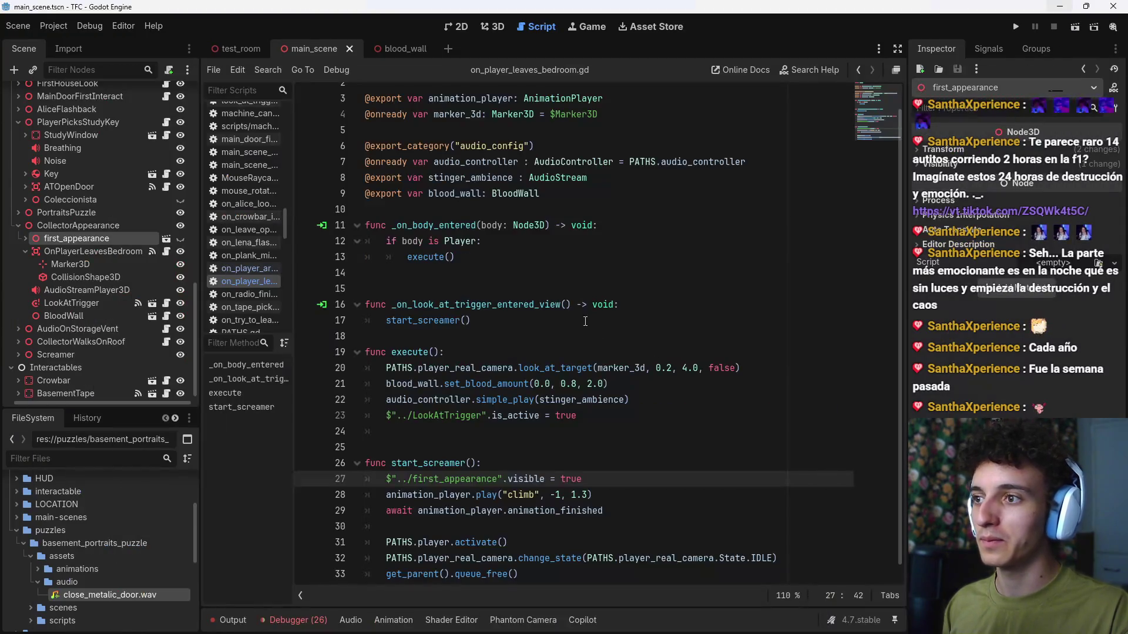
click(641, 481)
key(ctrl+s)
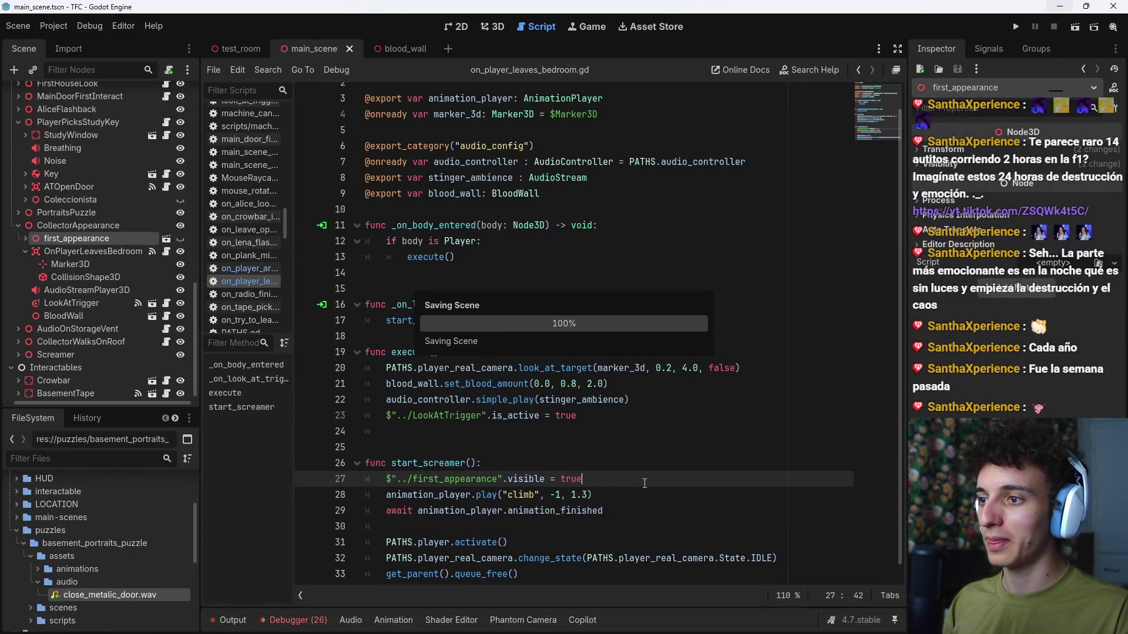
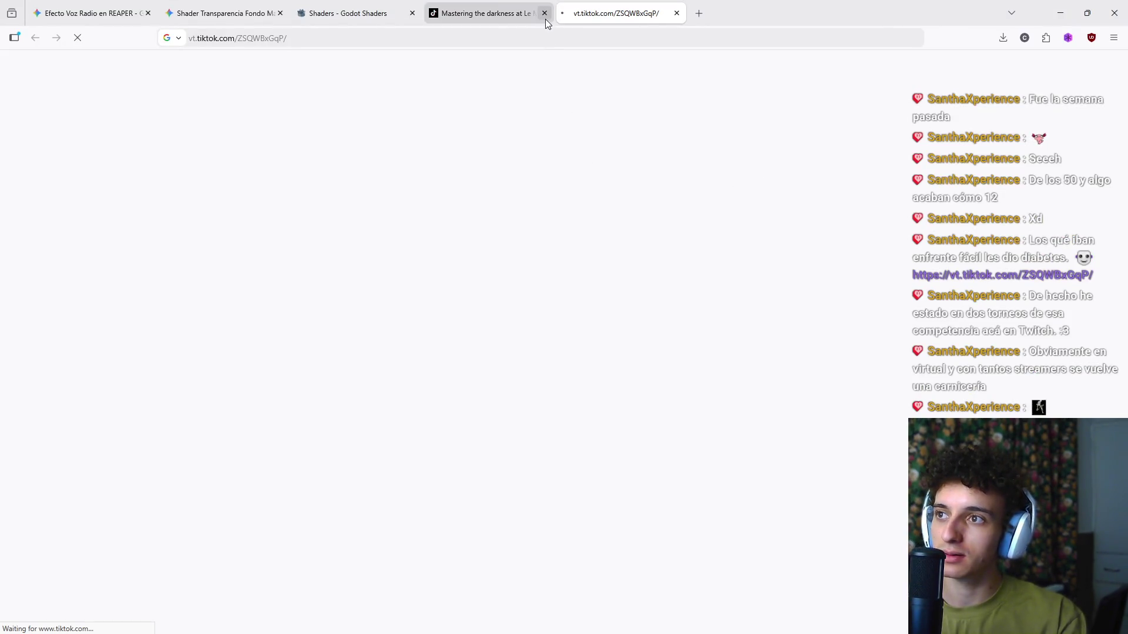
Step: Close the failed vt.tiktok tab and the Le Mans TikTok video tab, returning to the Godot Shaders 'blood' results
click(538, 17)
click(677, 13)
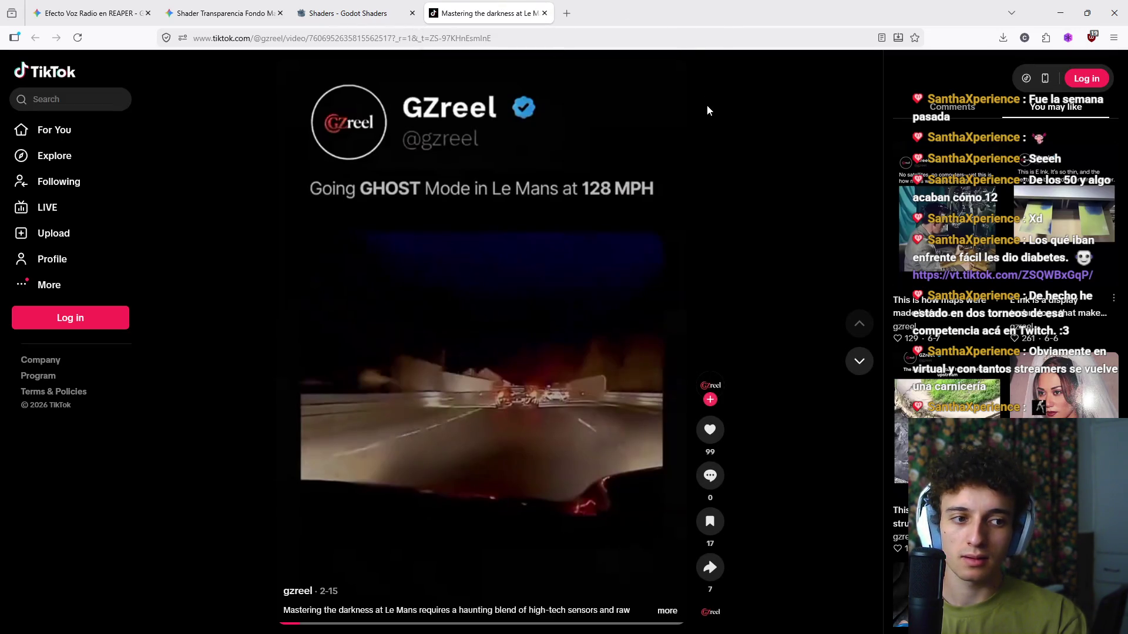
scroll(699, 165, down, 2)
scroll(694, 245, up, 2)
click(544, 13)
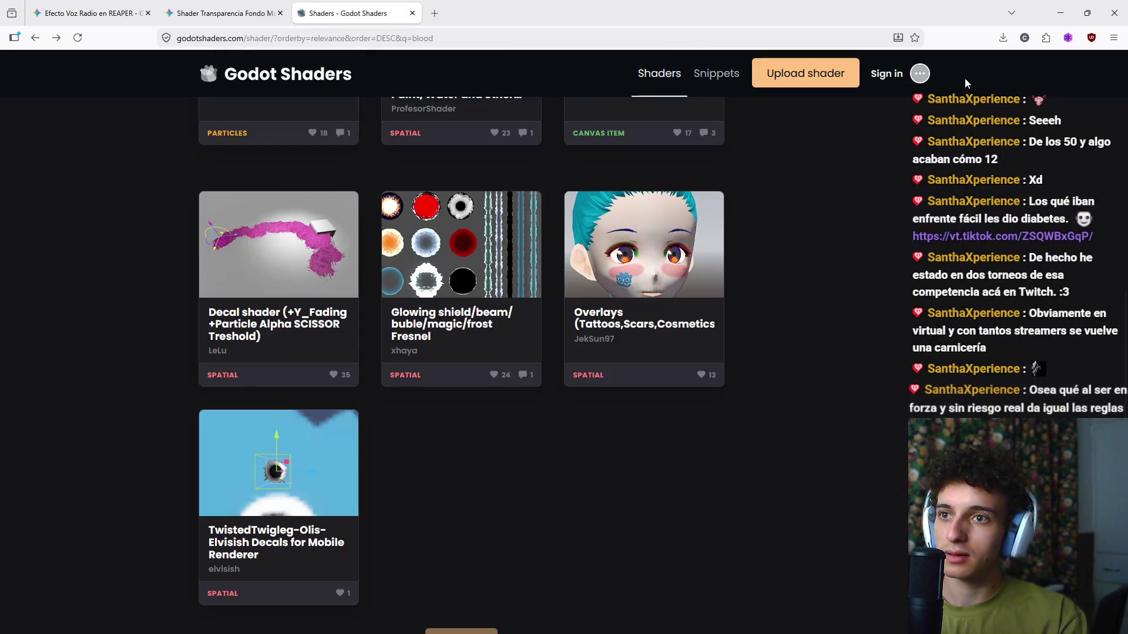
Step: Minimize Firefox so the Godot editor with main_scene comes to the front
click(1059, 13)
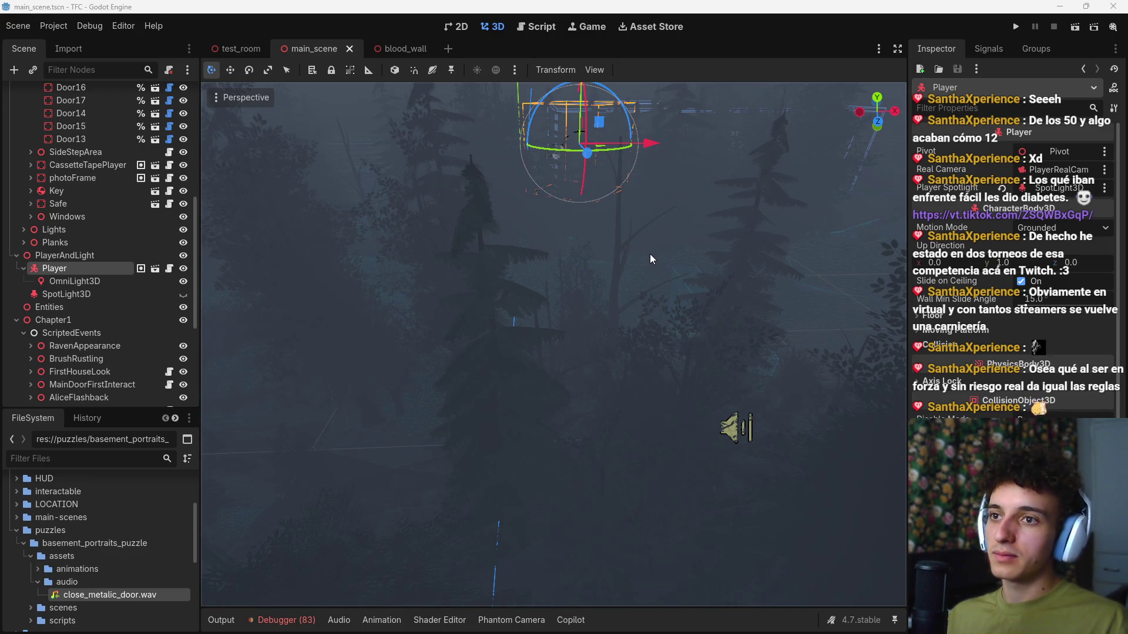
Step: Drag the Player down along its Y gizmo arrow and save main_scene.tscn with Ctrl+S
drag(650, 253, 649, 254)
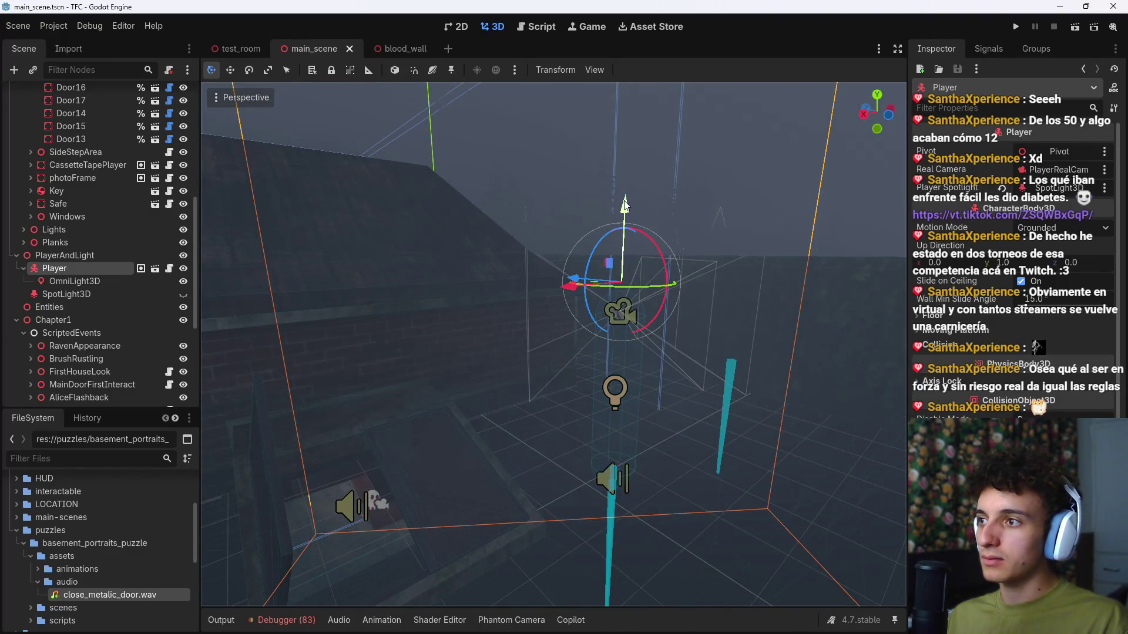
mouse_move(631, 203)
mouse_down()
mouse_move(626, 347)
mouse_move(539, 202)
mouse_move(636, 290)
mouse_move(517, 242)
mouse_up()
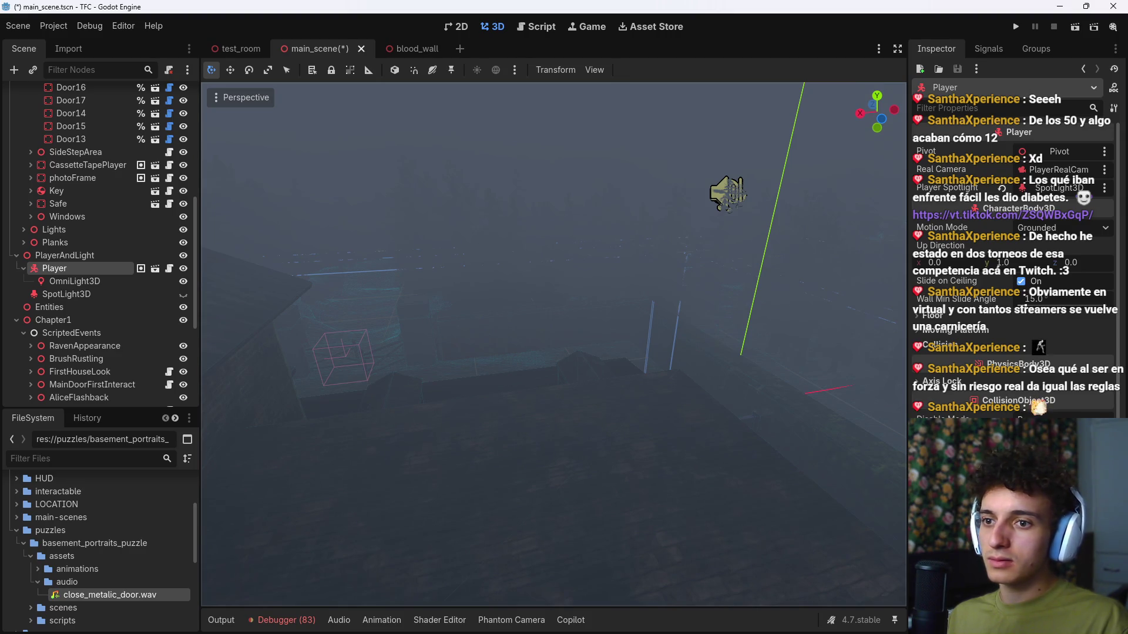
mouse_move(516, 242)
mouse_down()
mouse_move(552, 258)
mouse_move(564, 212)
mouse_move(742, 381)
mouse_up()
scroll(552, 258, up, 2)
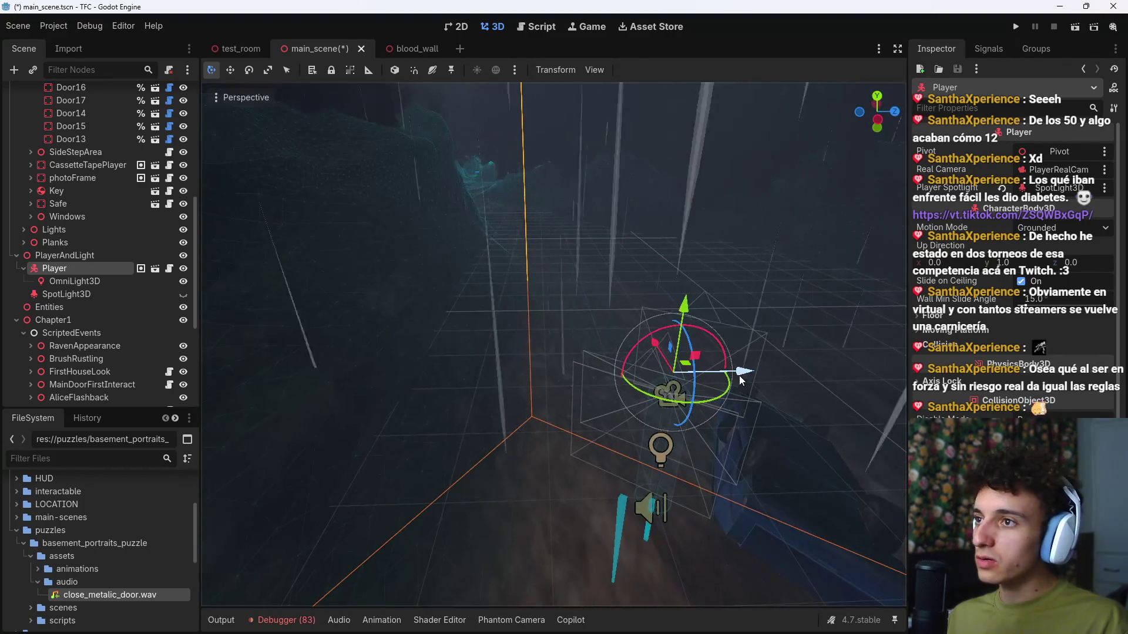
key(ctrl+s)
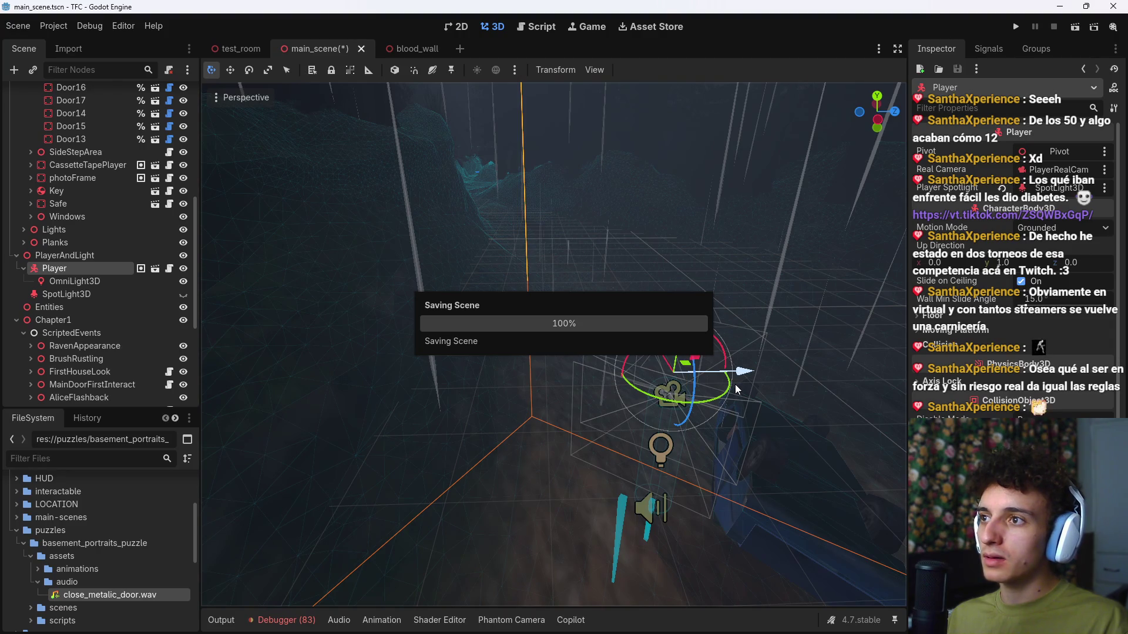
drag(736, 389, 940, 382)
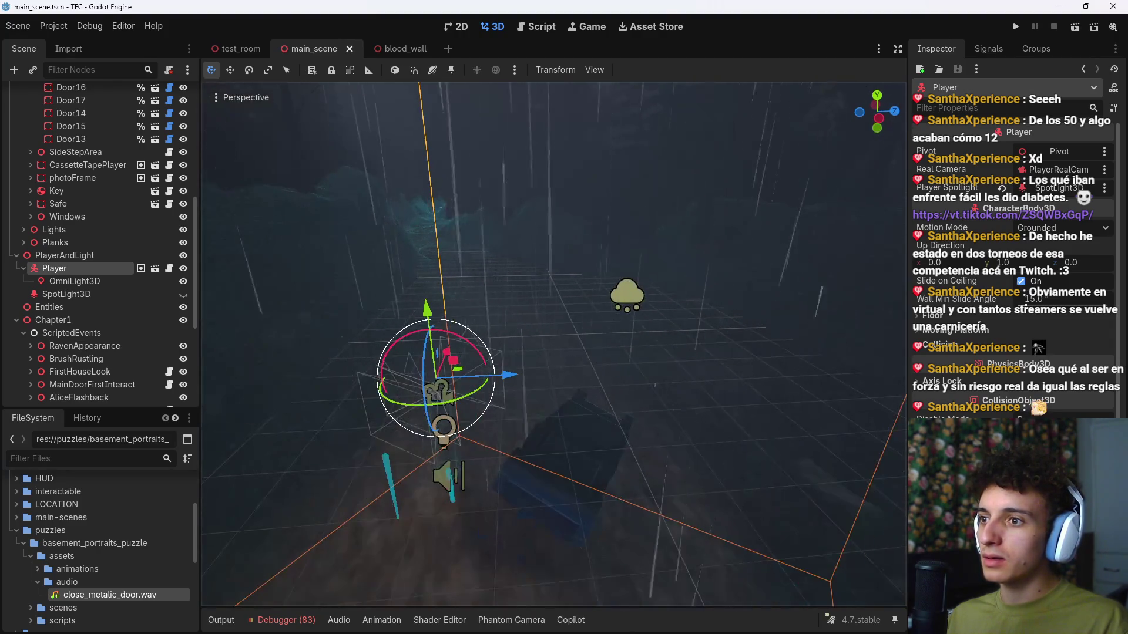
drag(552, 347, 582, 346)
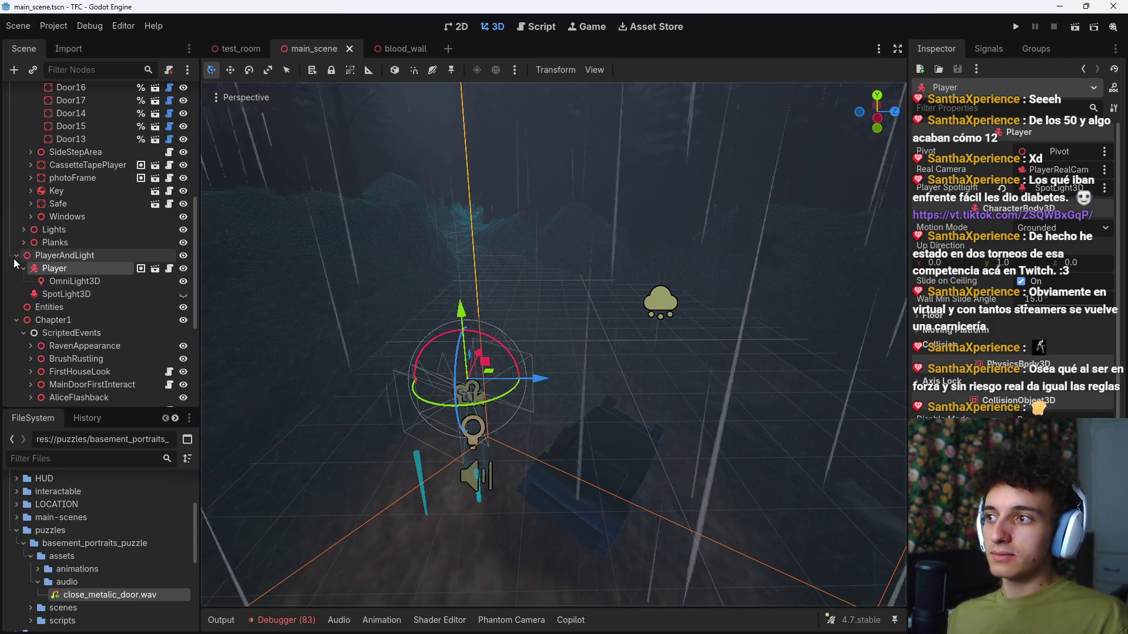
scroll(19, 272, up, 10)
Step: Collapse the Interactables, FullHouse and Chapter1 scene tree groups and open Project > Export
click(24, 196)
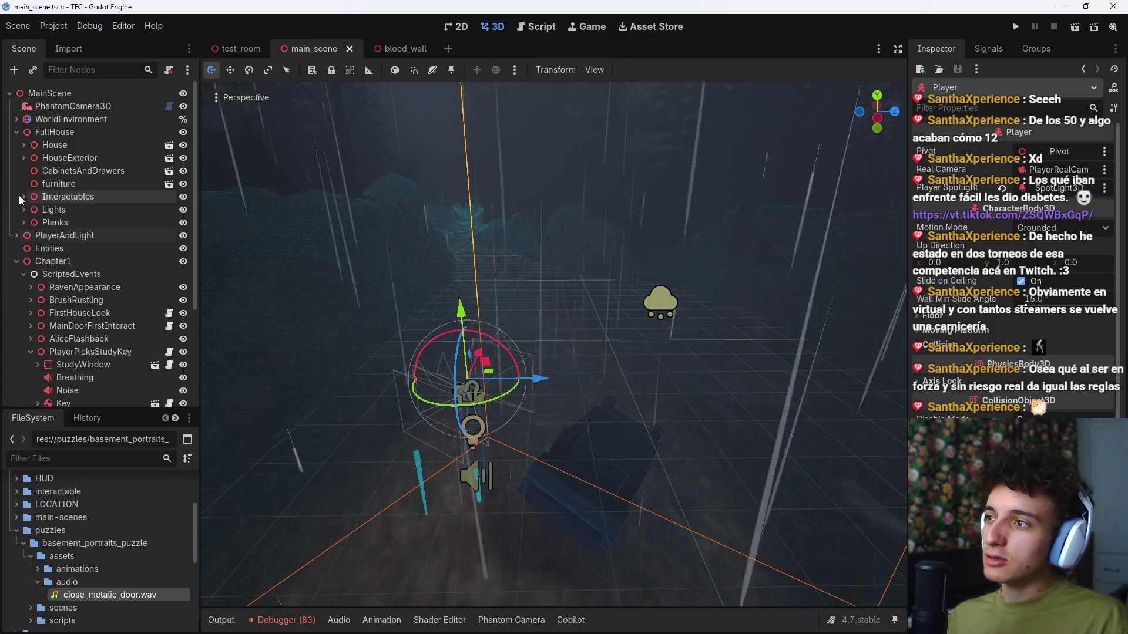
click(17, 132)
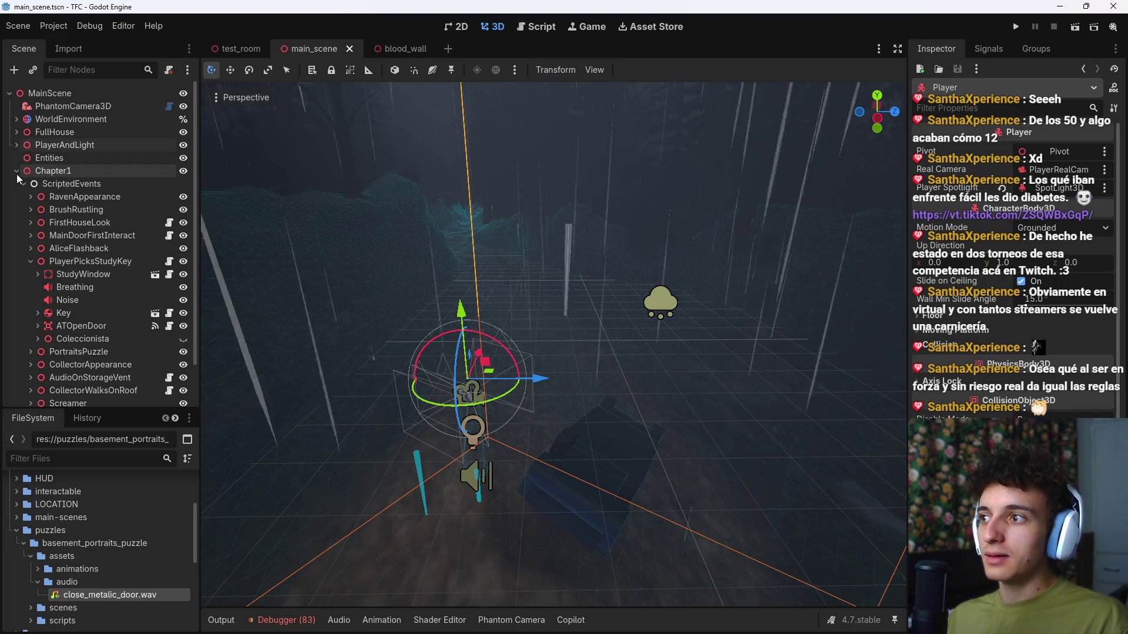
click(17, 171)
click(26, 212)
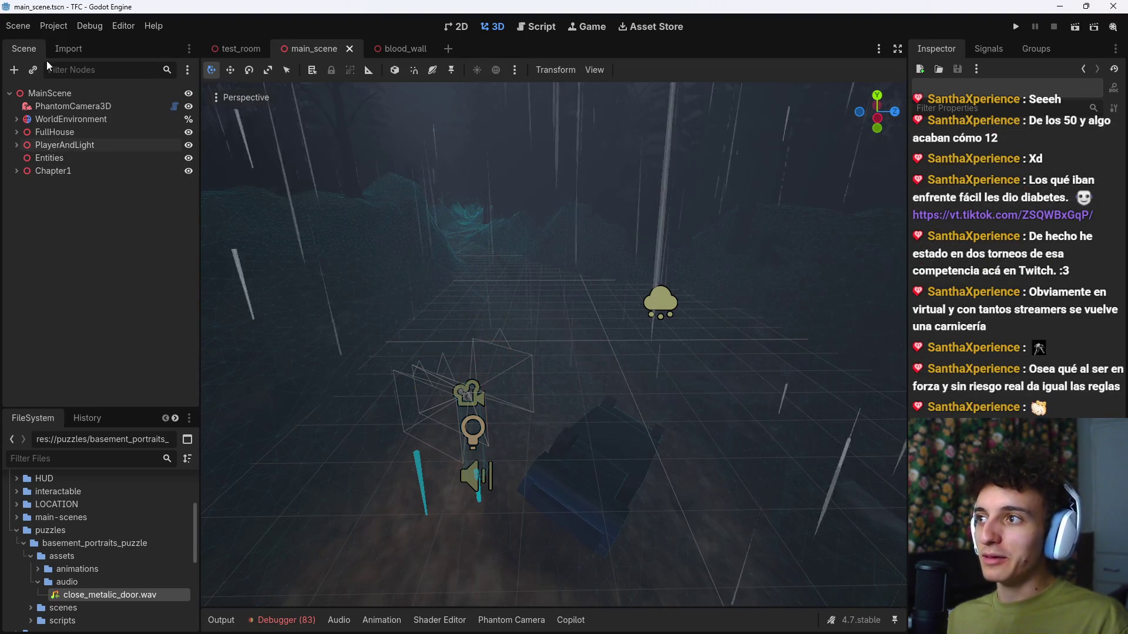
click(57, 30)
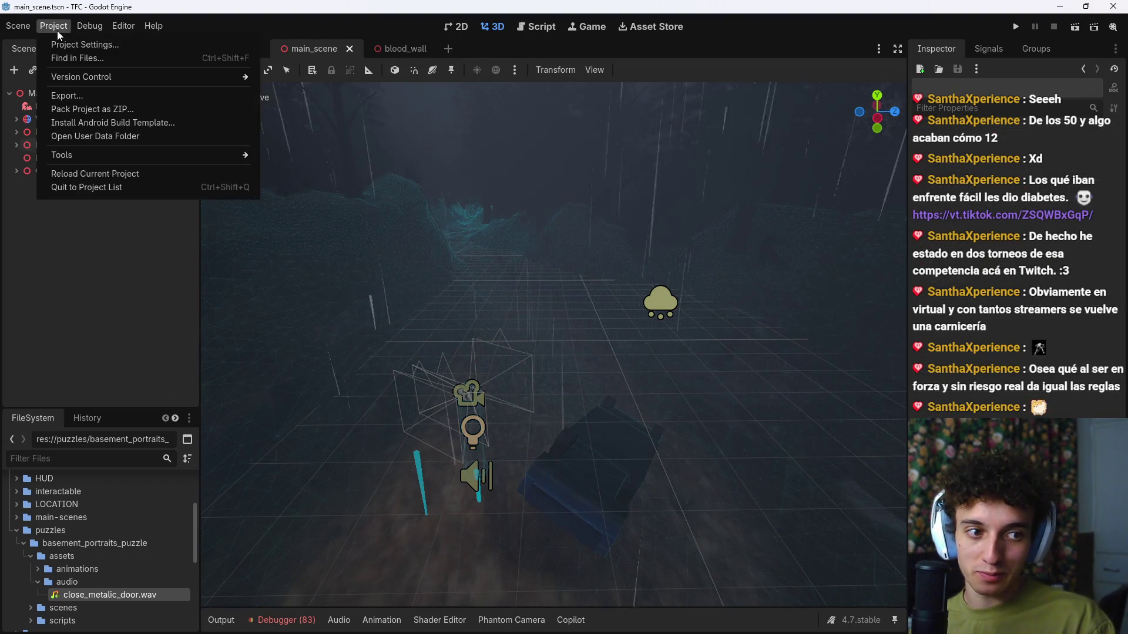
click(108, 96)
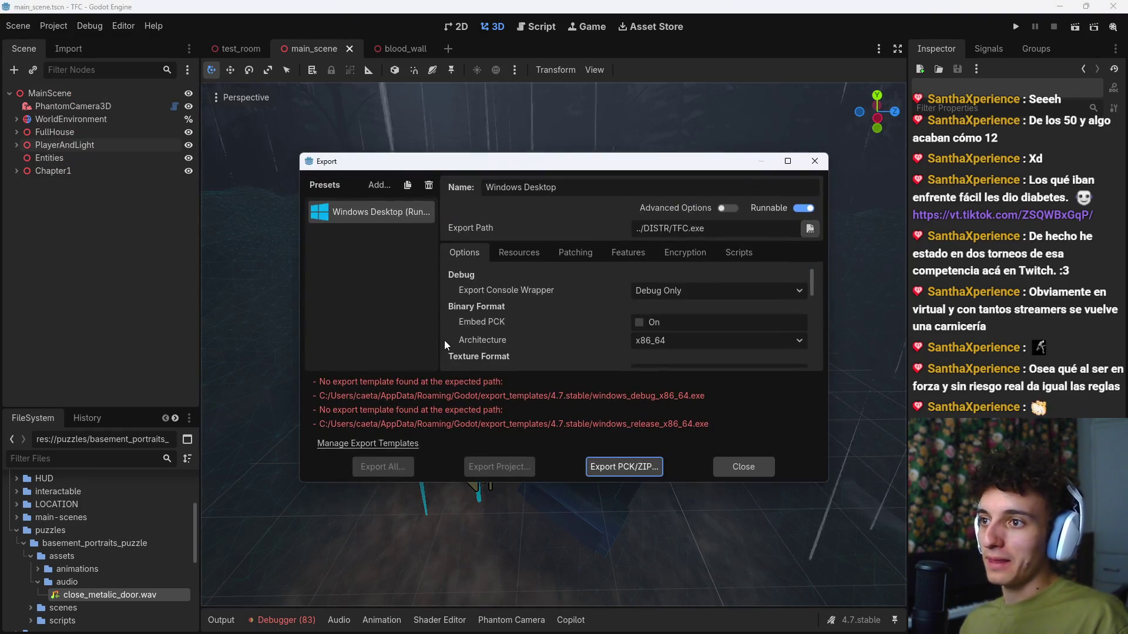
Step: Delete the existing Windows Desktop export preset and add a fresh Windows Desktop preset
click(382, 212)
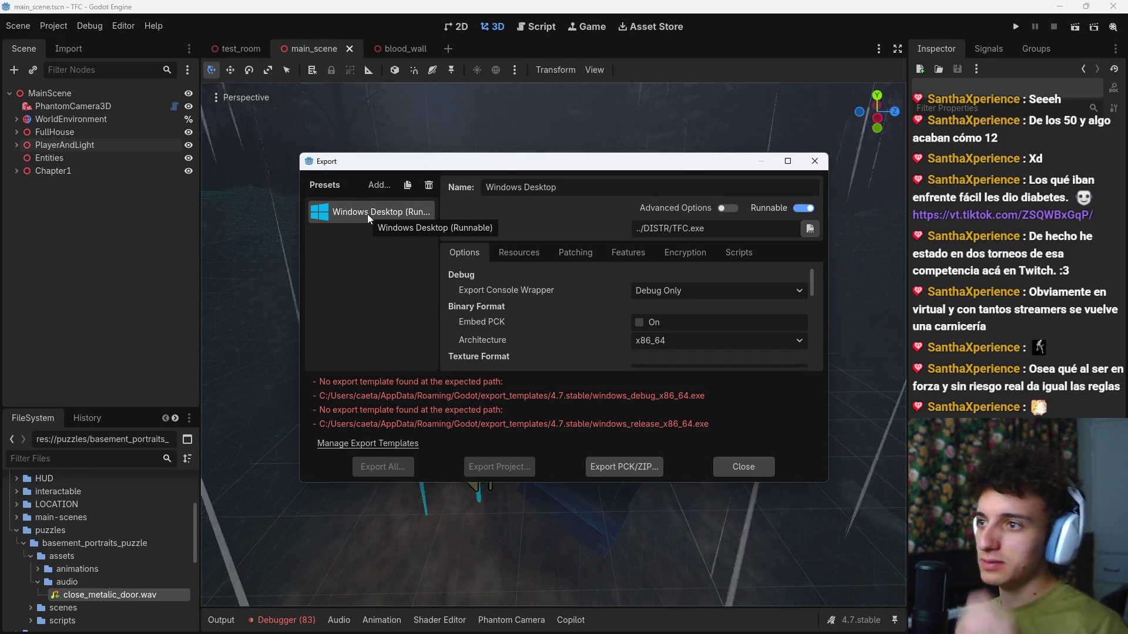
click(432, 186)
click(528, 328)
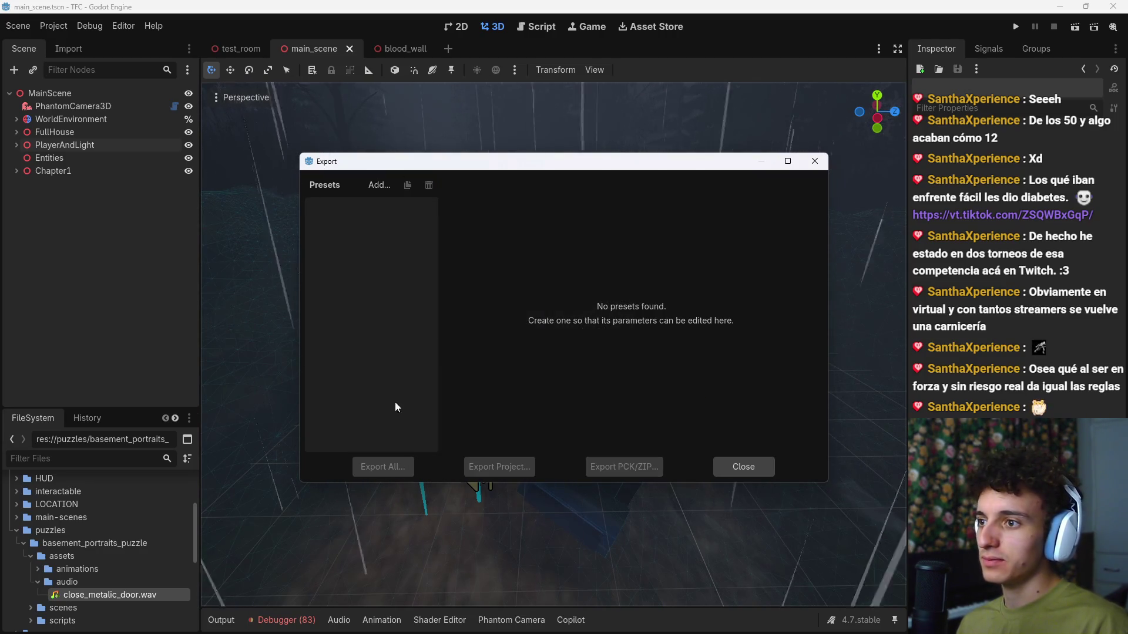
click(376, 185)
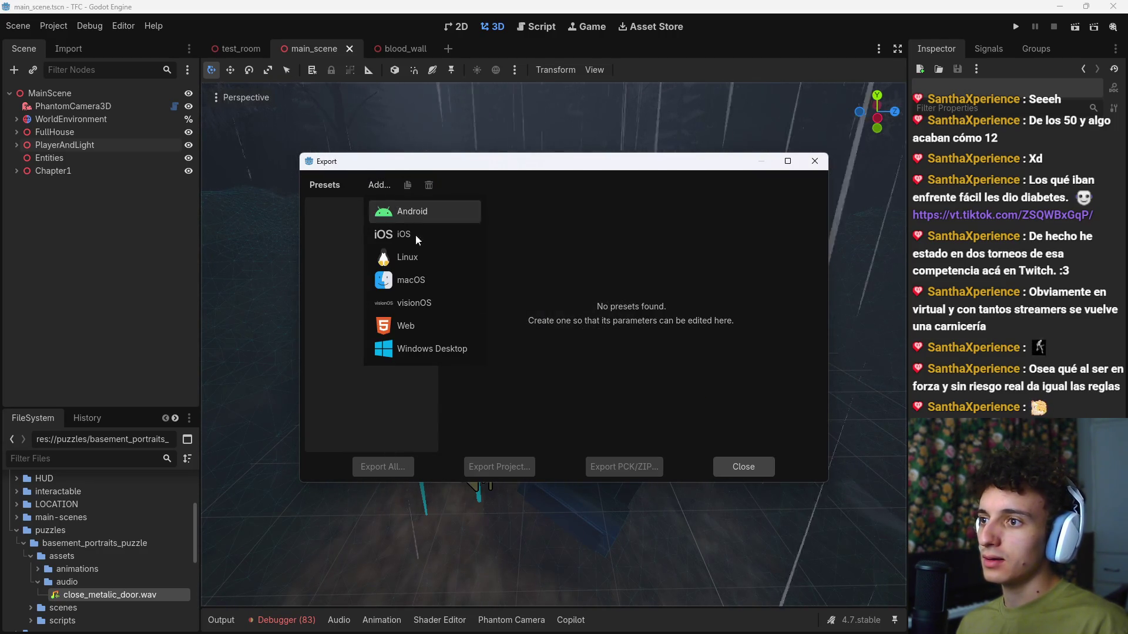
click(418, 356)
Step: Open the Export Template Manager on 4.7.stable, checking the macOS templates but leaving them unmarked
click(365, 444)
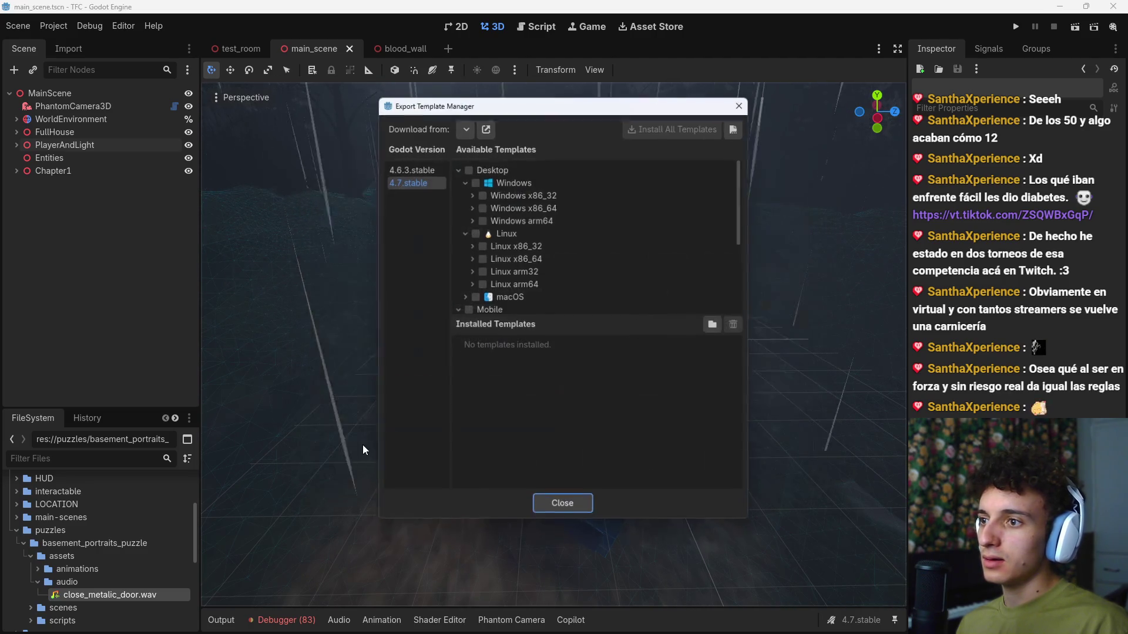
click(410, 170)
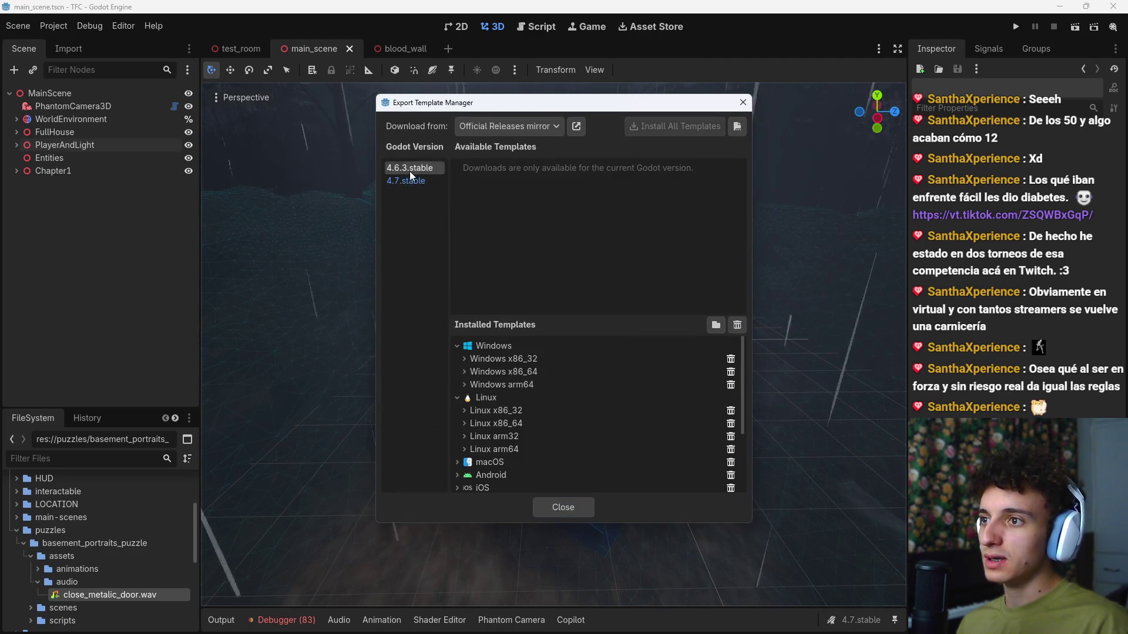
click(408, 181)
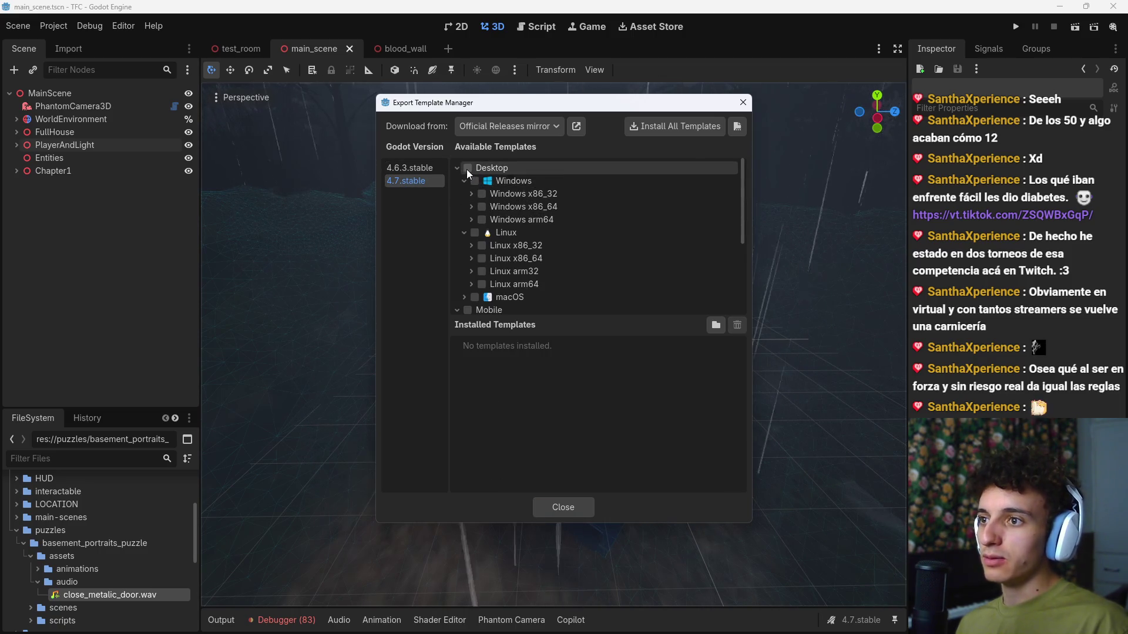
click(462, 297)
scroll(485, 301, down, 2)
click(474, 262)
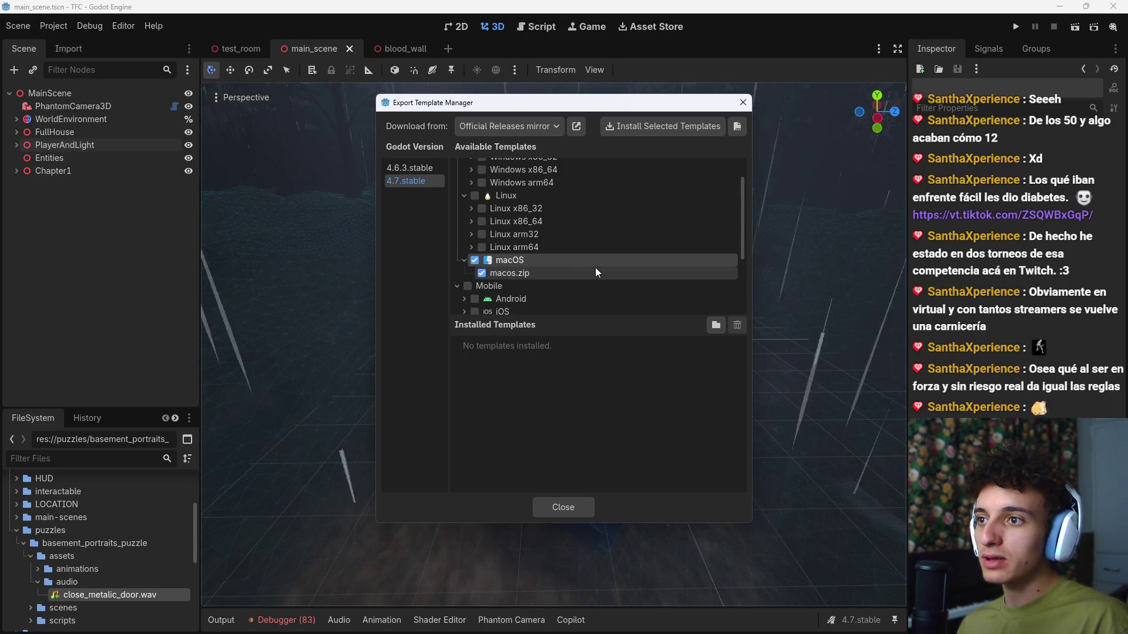
click(477, 259)
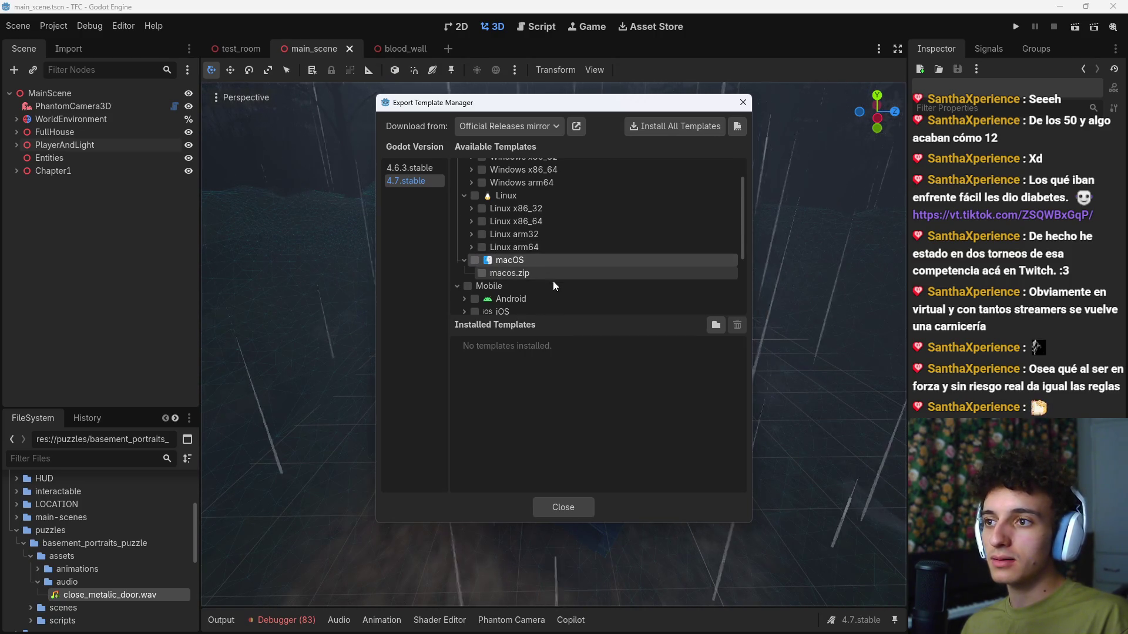
scroll(553, 288, up, 3)
click(464, 296)
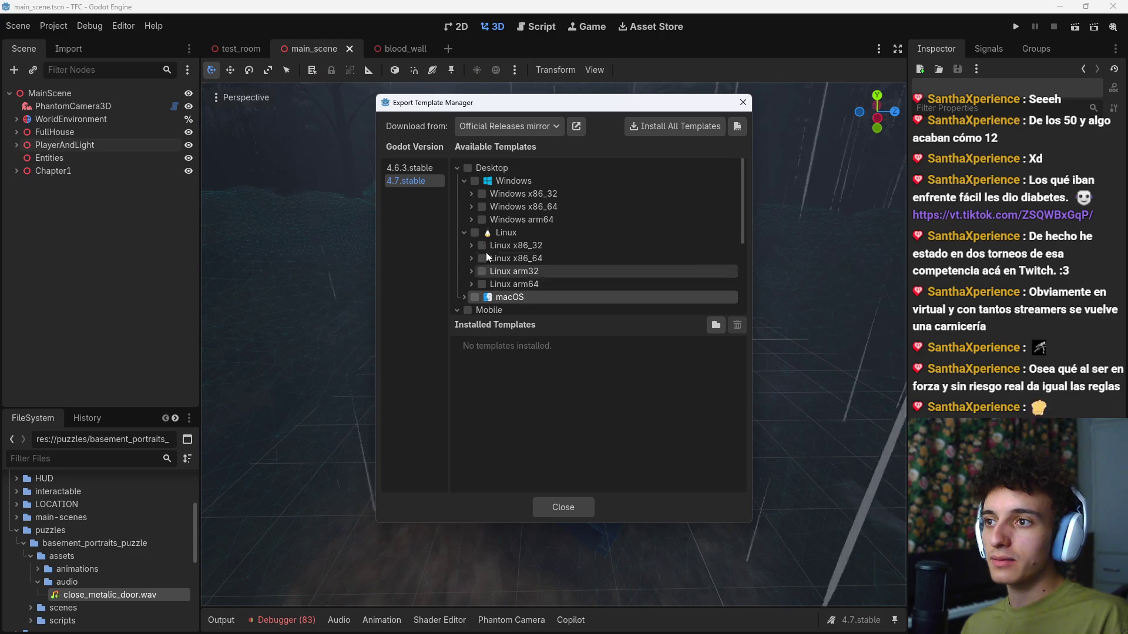
Step: Mark all Windows templates and install them from the Official Releases mirror
click(474, 180)
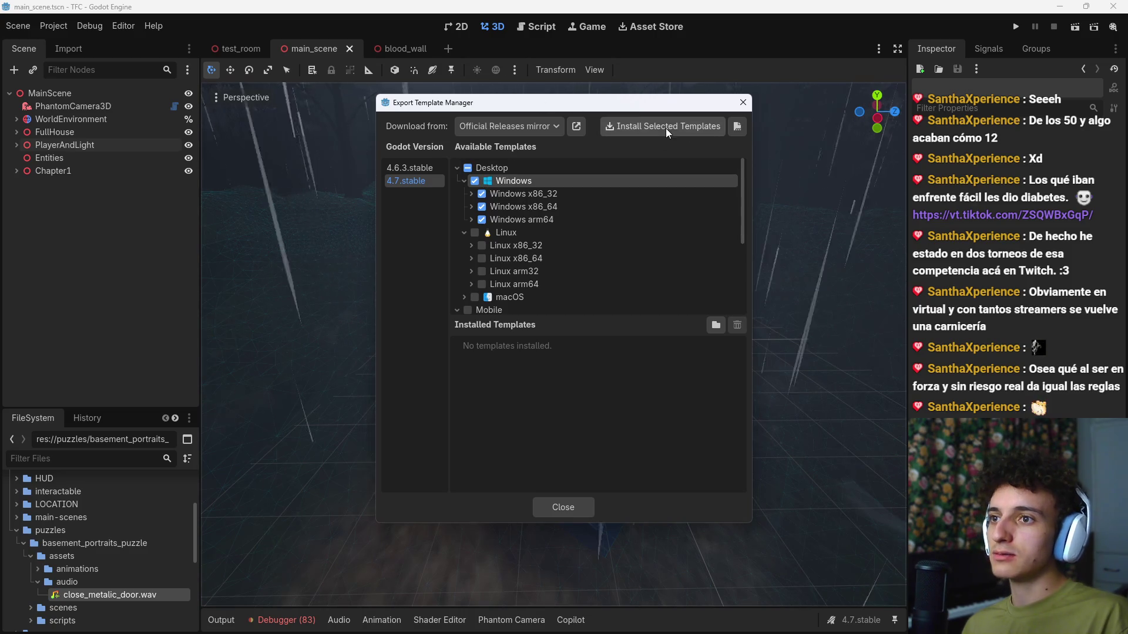
click(517, 132)
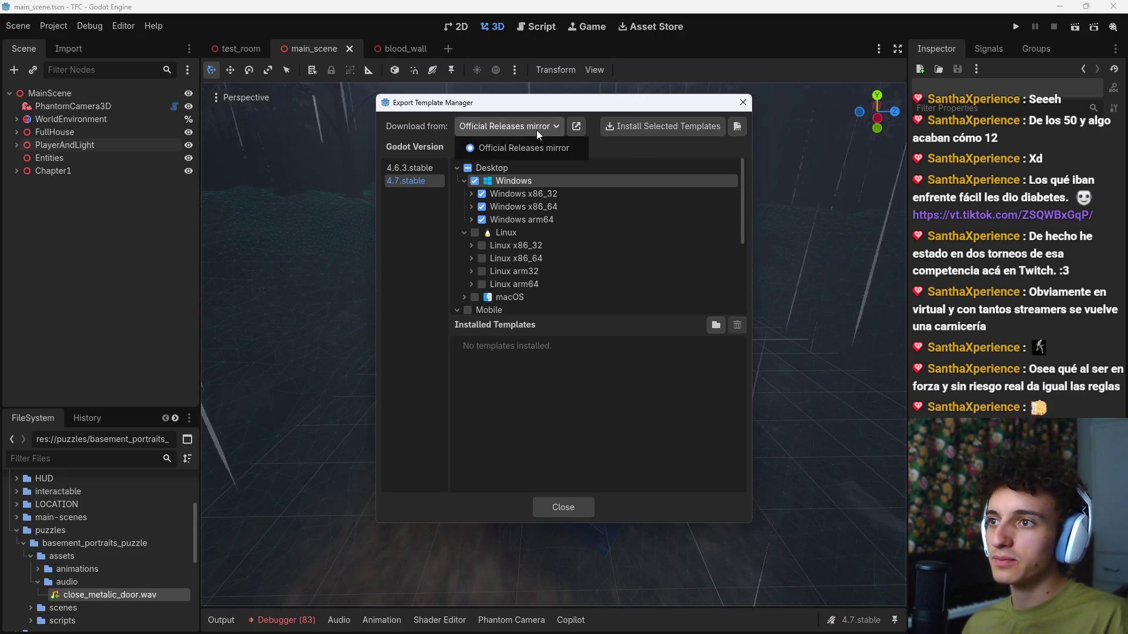
click(537, 129)
click(651, 128)
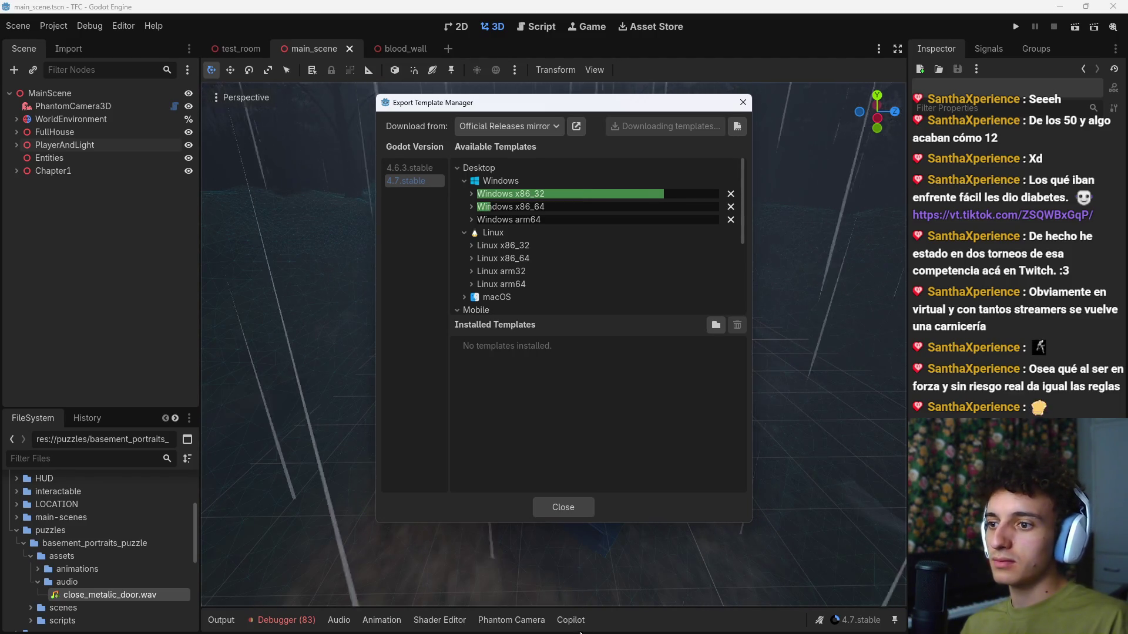
Step: Remove the failed Windows arm64 templates and confirm deleting their files
mouse_move(697, 625)
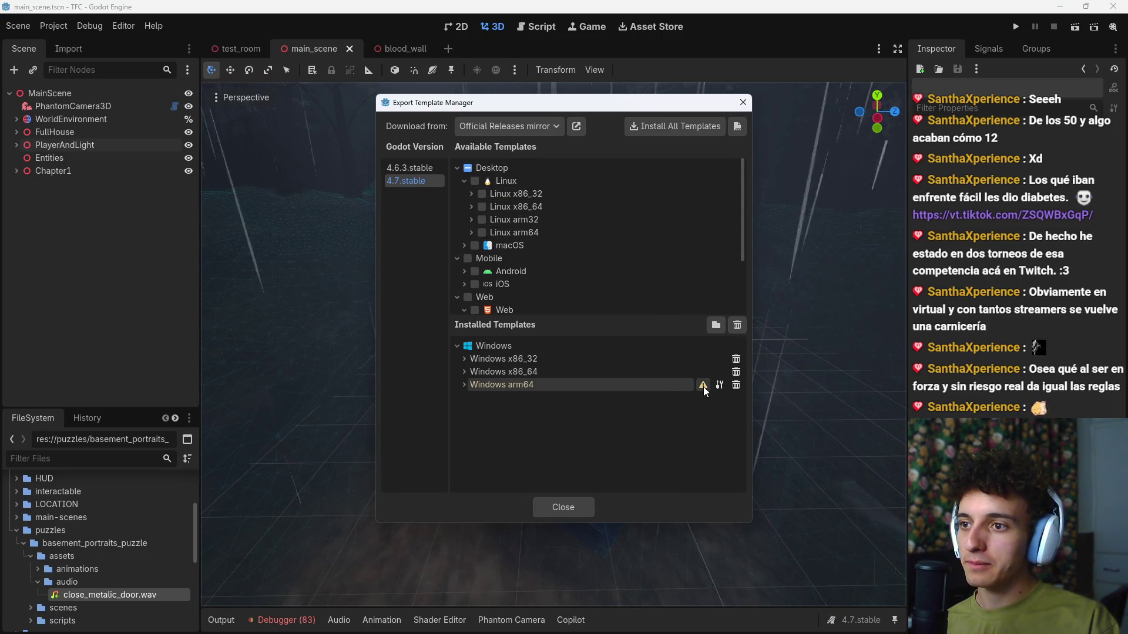
mouse_move(704, 388)
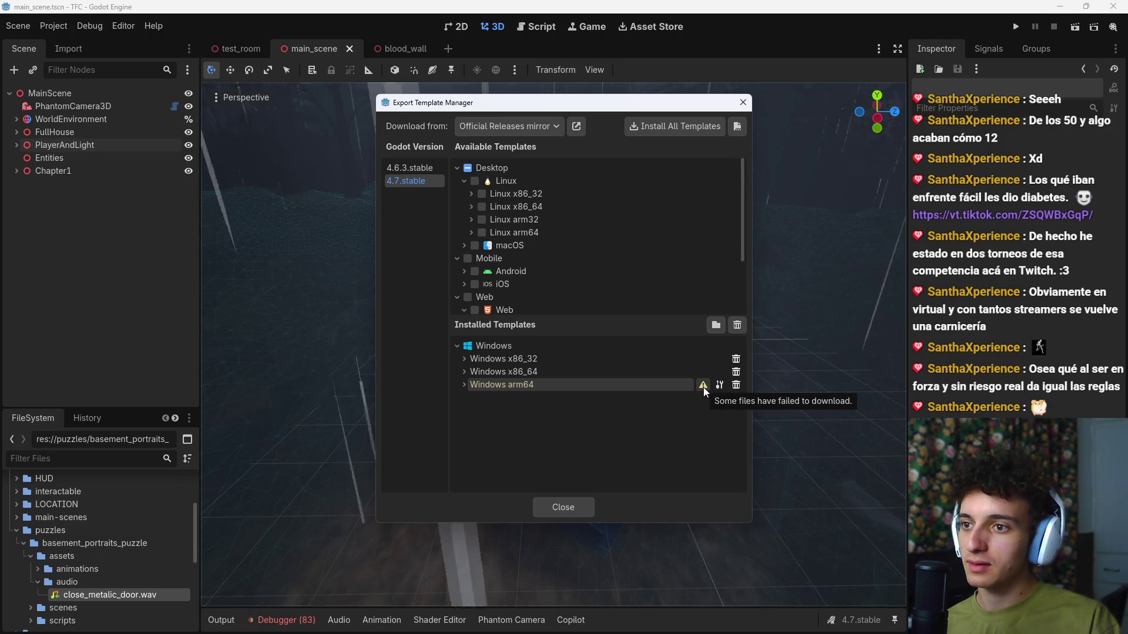
click(719, 385)
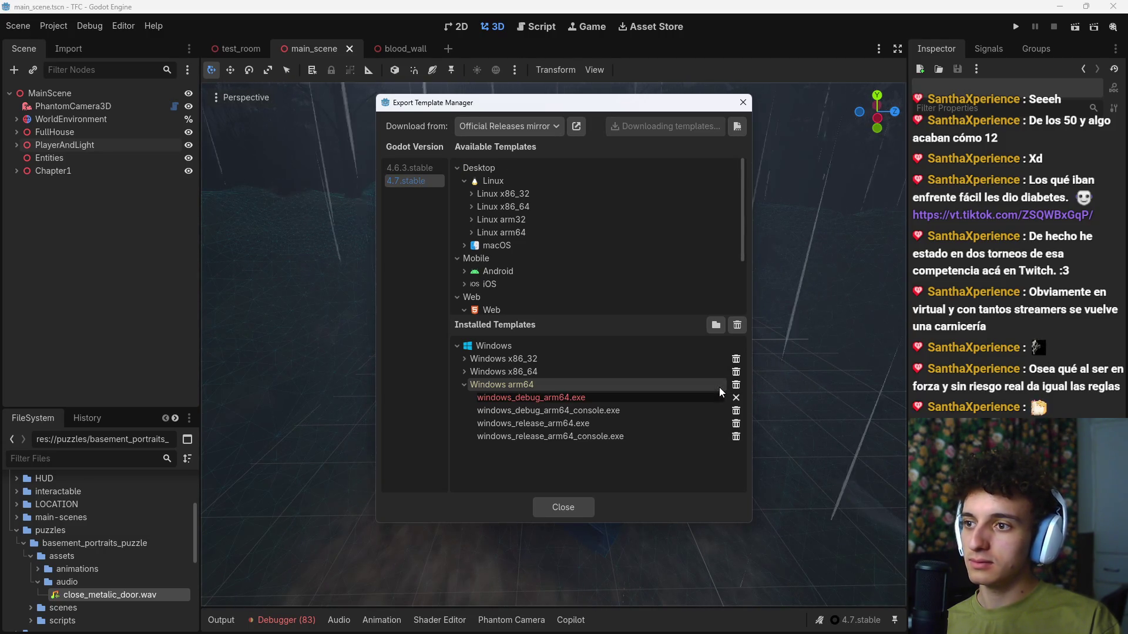
click(736, 385)
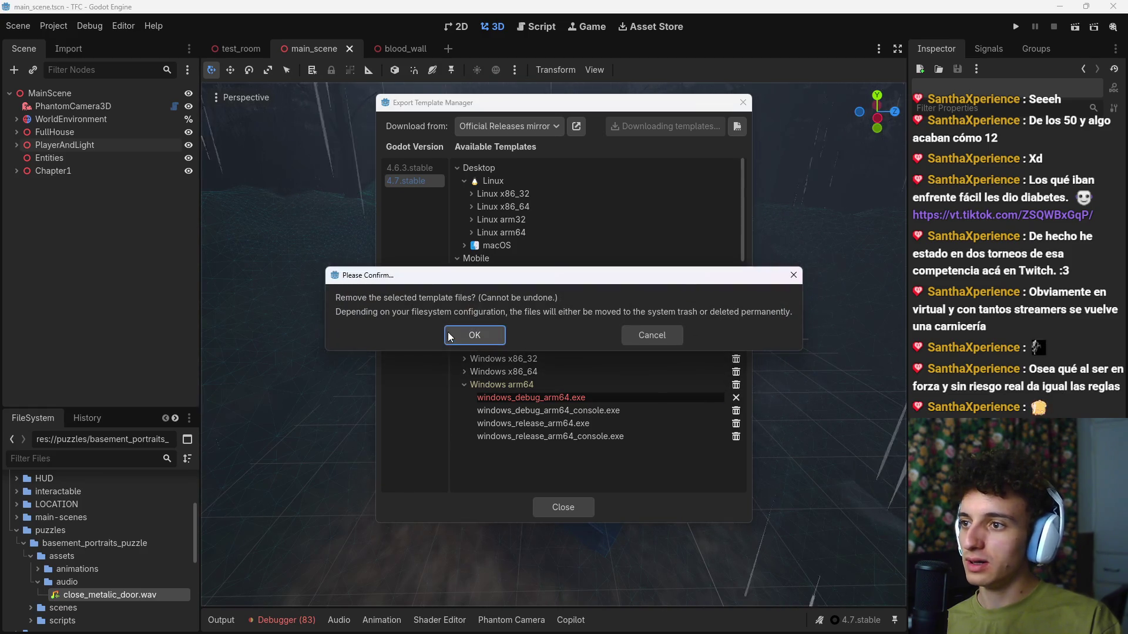
click(470, 334)
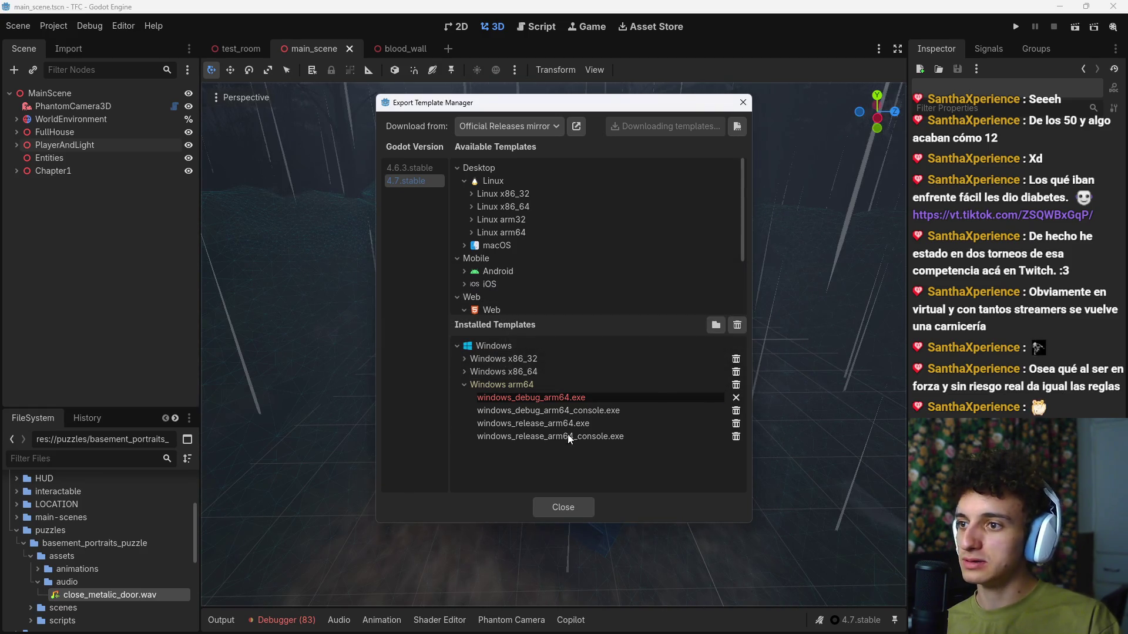
Step: Close the template manager, reopen Project > Export, and keep the x86_64 architecture
click(576, 506)
click(53, 26)
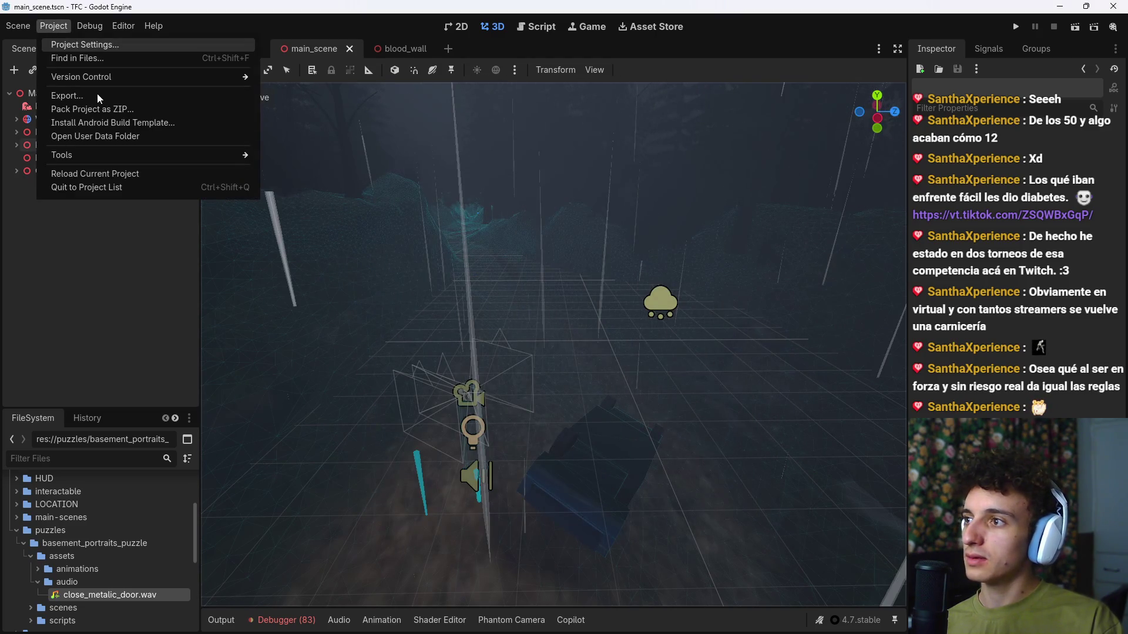
click(93, 95)
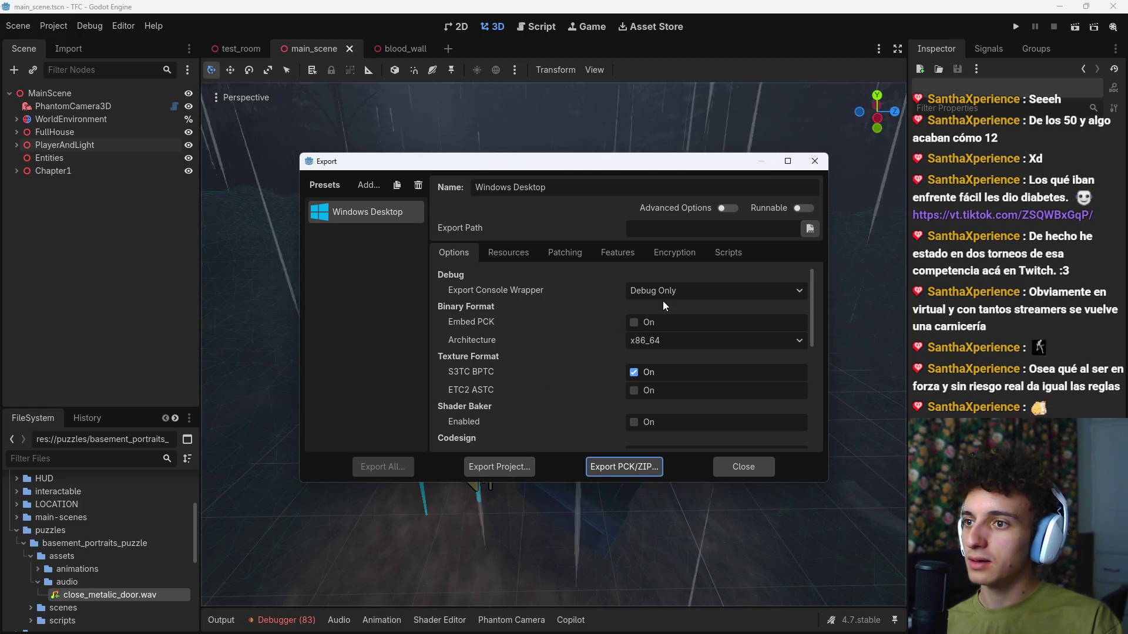
scroll(534, 377, down, 2)
scroll(534, 381, down, 5)
scroll(534, 381, up, 7)
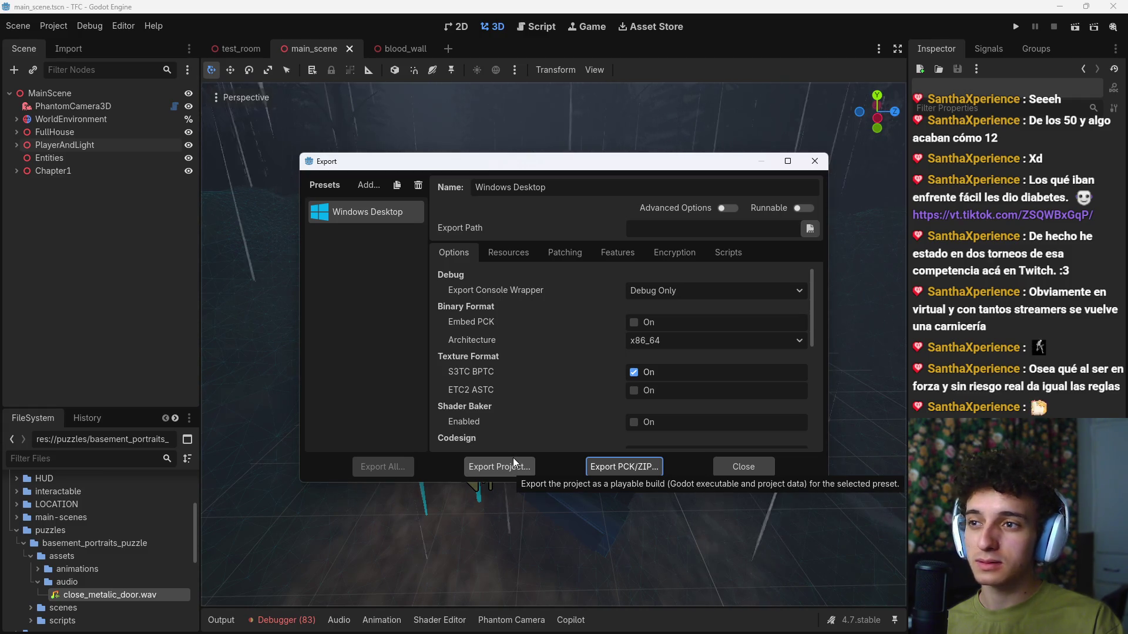
click(656, 343)
click(665, 338)
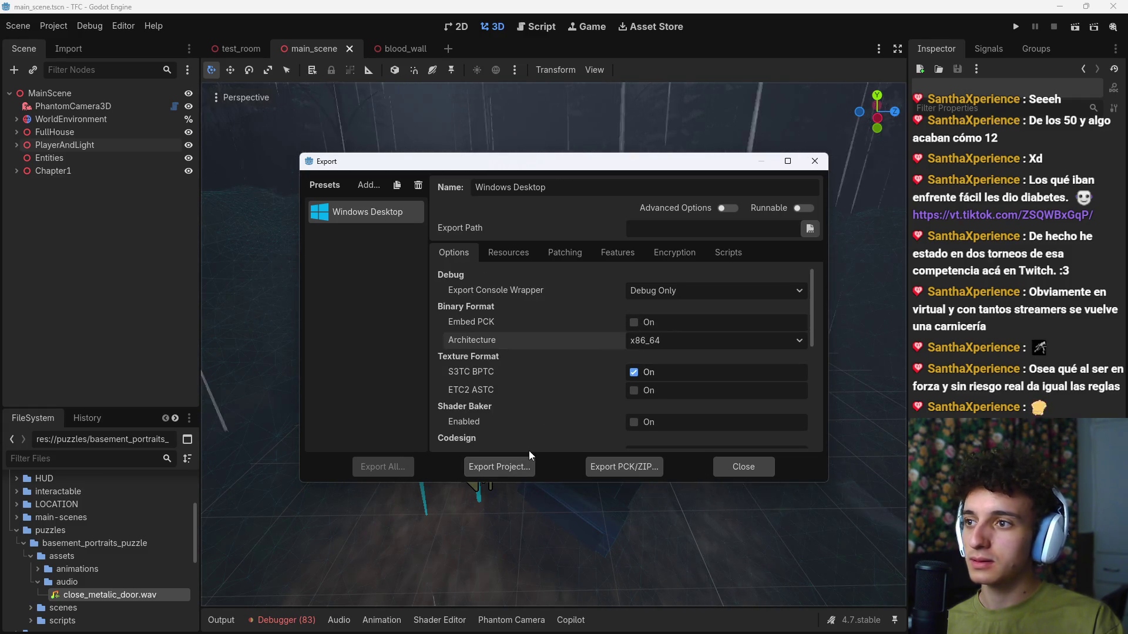
Step: In /Proyectos/DISTR, delete TFC.console.exe, TFC.exe and DISTR.zip, then name the export TFC.exe
click(500, 467)
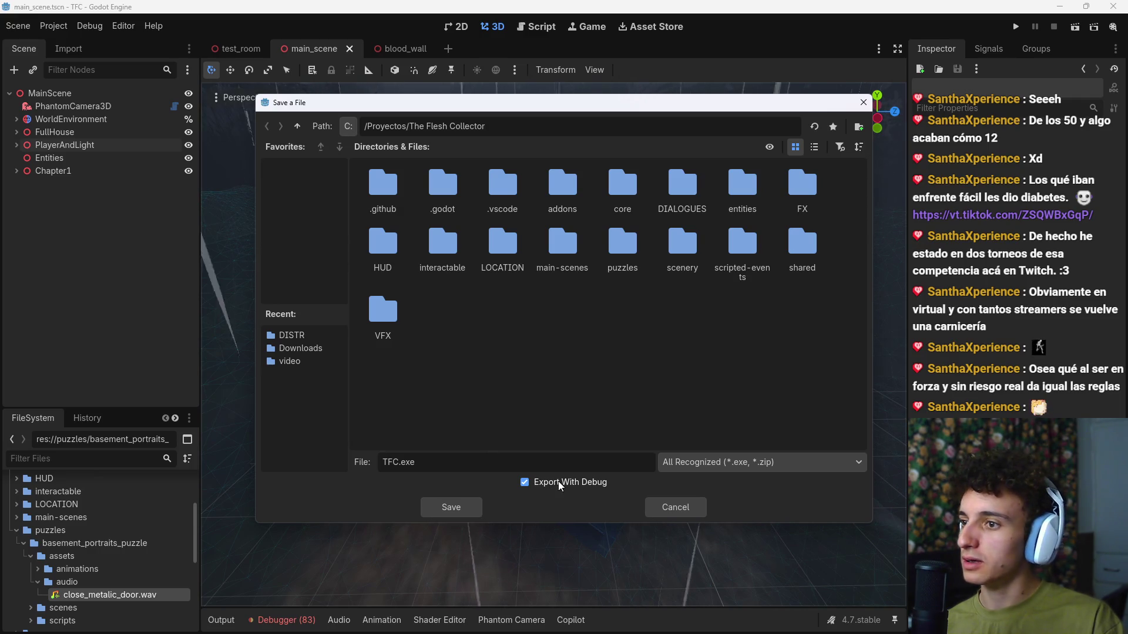
click(296, 125)
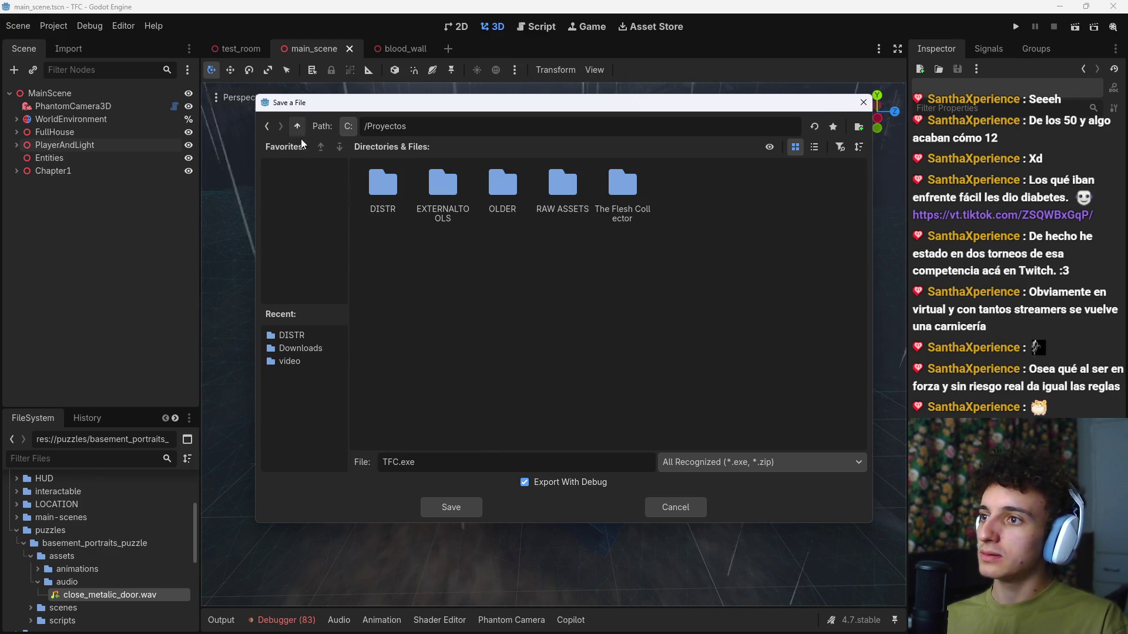
double_click(384, 194)
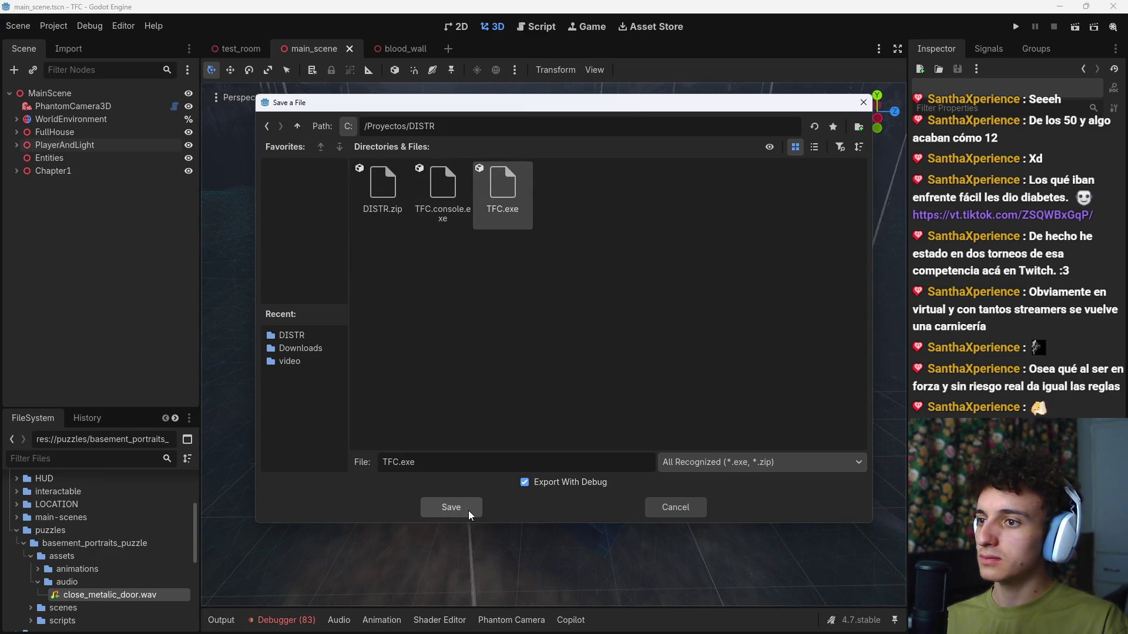
click(450, 199)
key(Delete)
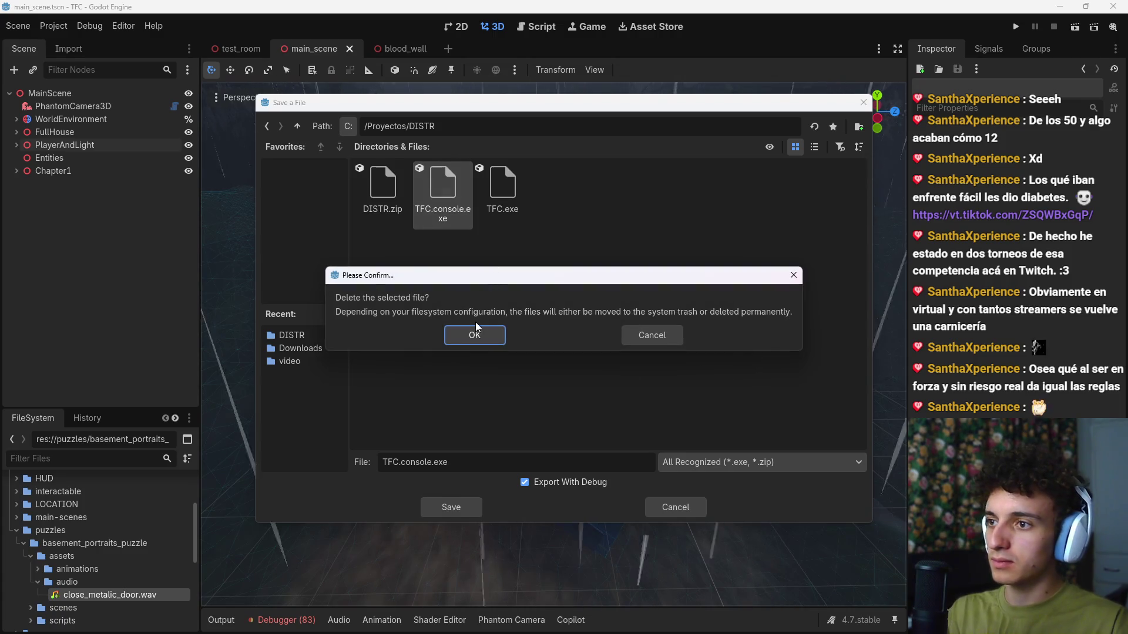
click(474, 330)
key(Delete)
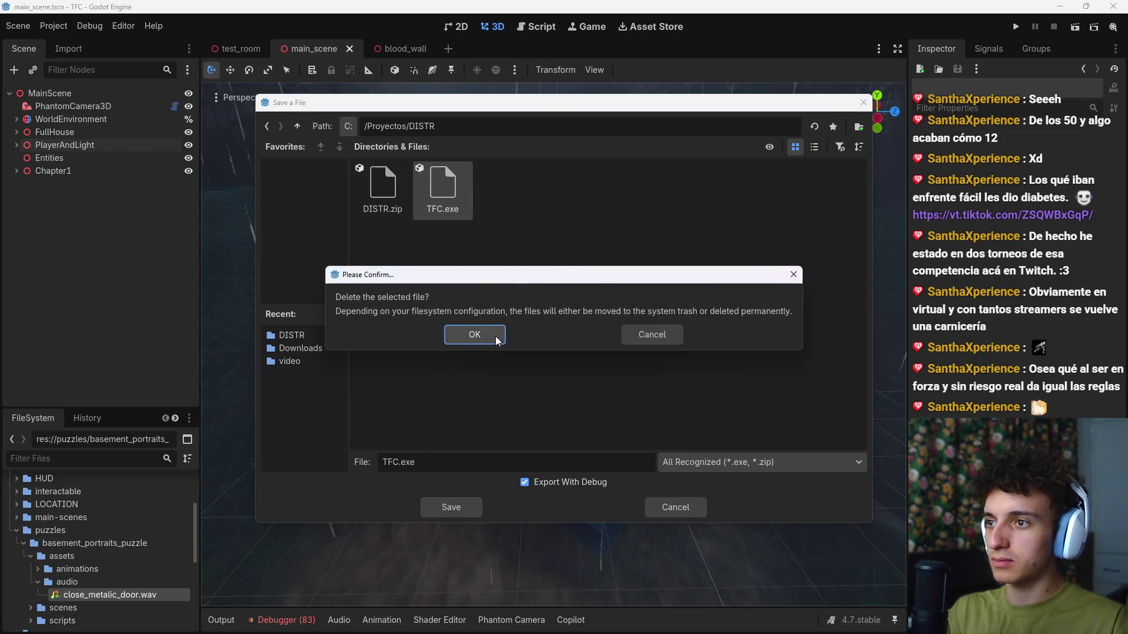
click(468, 333)
key(Delete)
click(464, 333)
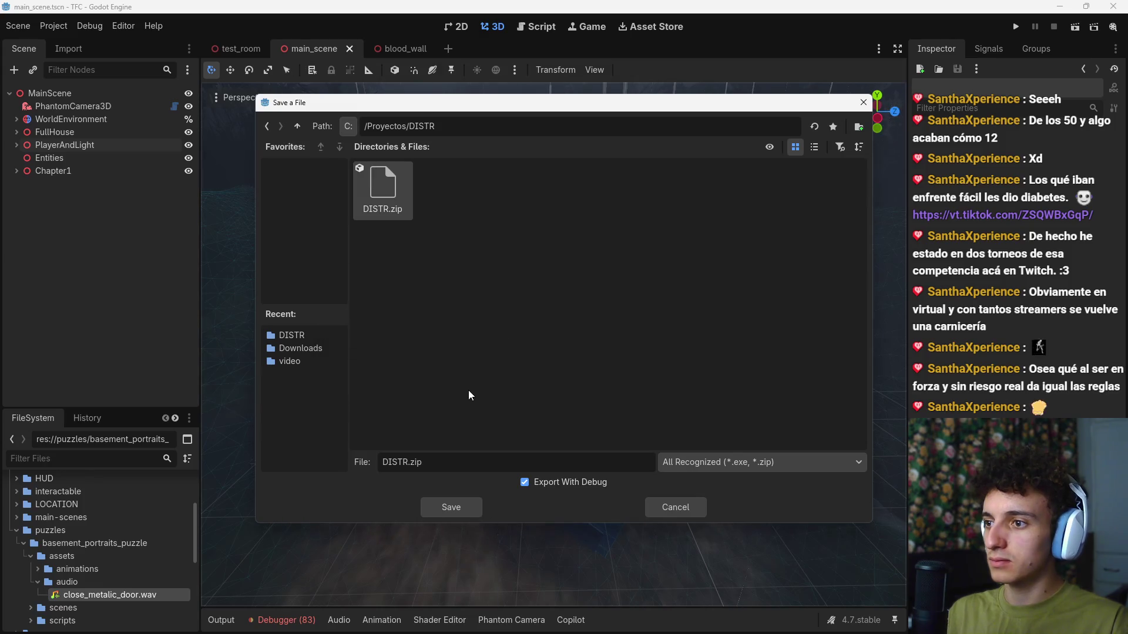
text(T)
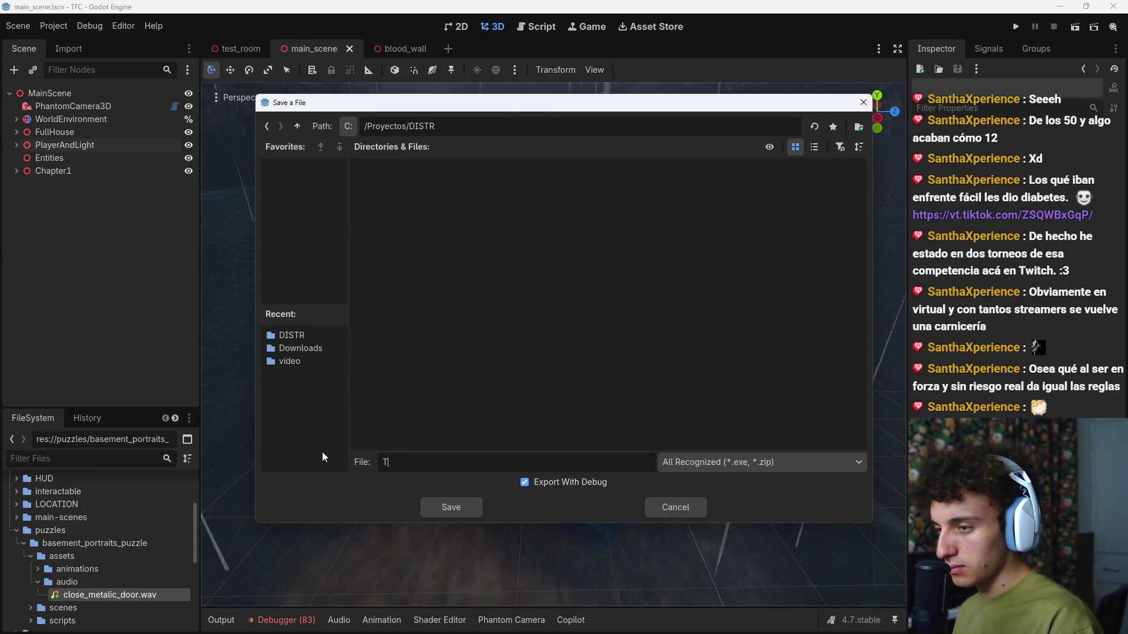
text(FC.exe)
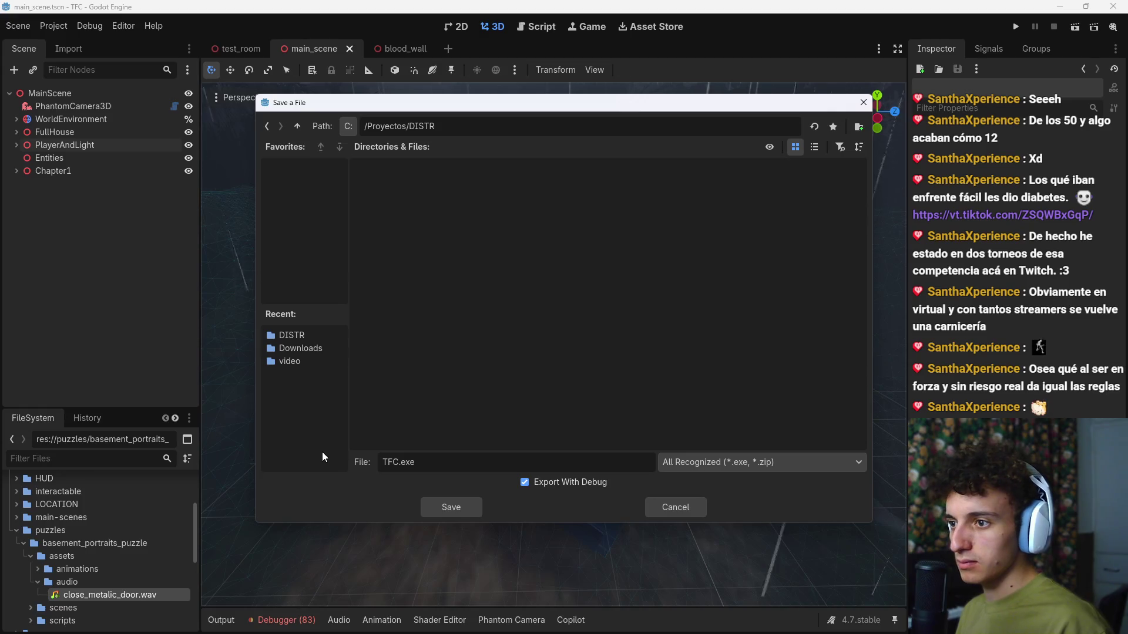
Step: Save the debug export as TFC.exe in DISTR and wait for packing to finish
key(Return)
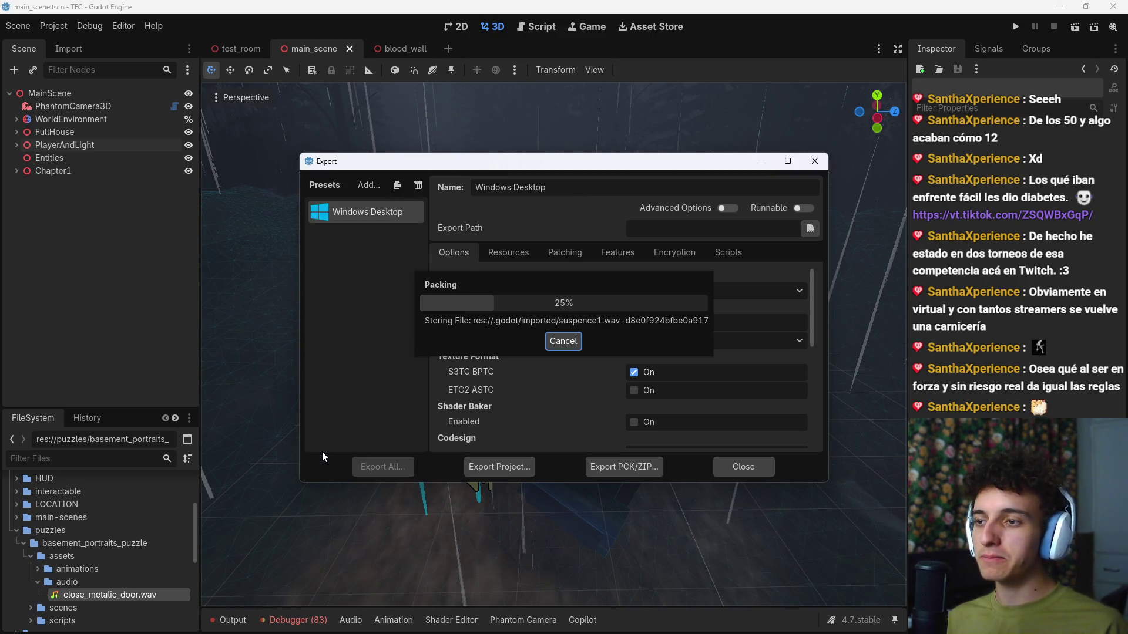
mouse_move(694, 623)
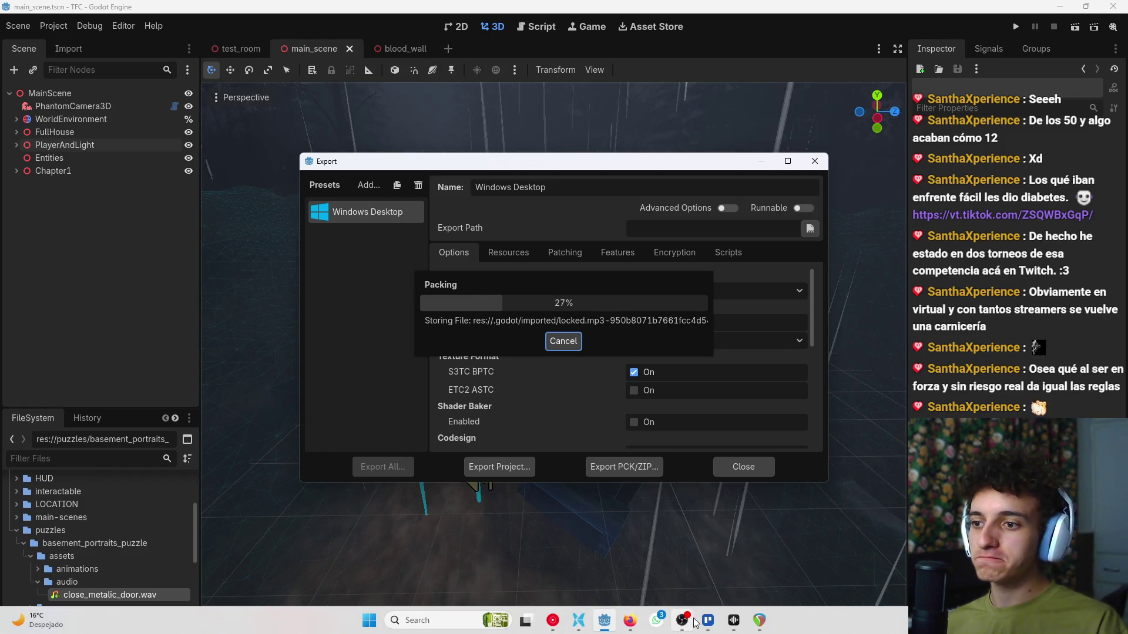
mouse_move(630, 621)
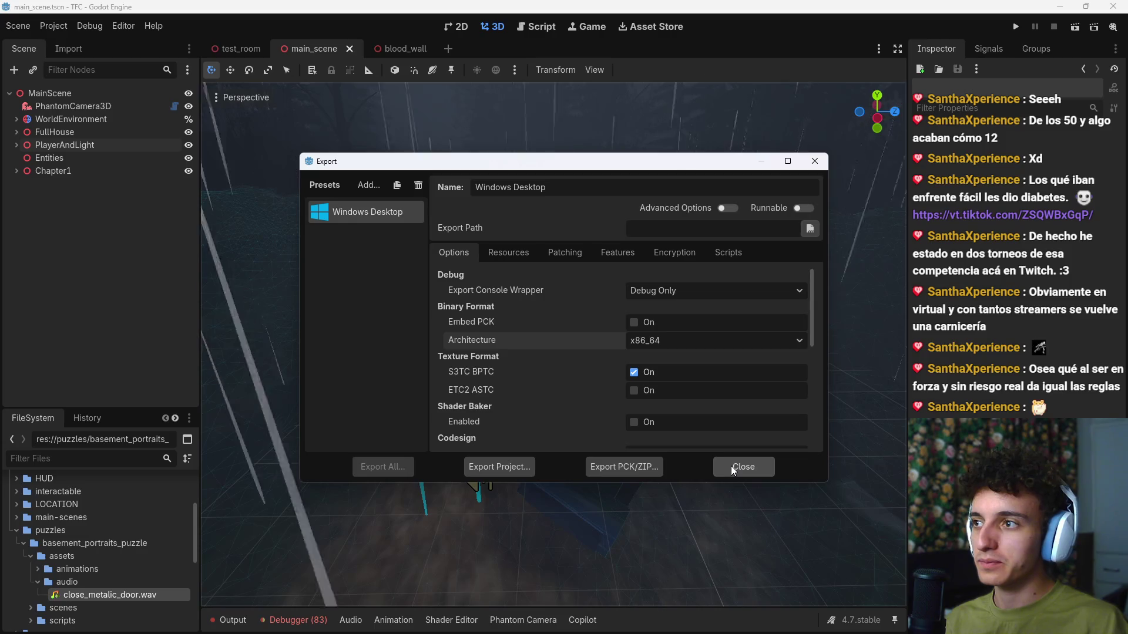
mouse_move(732, 633)
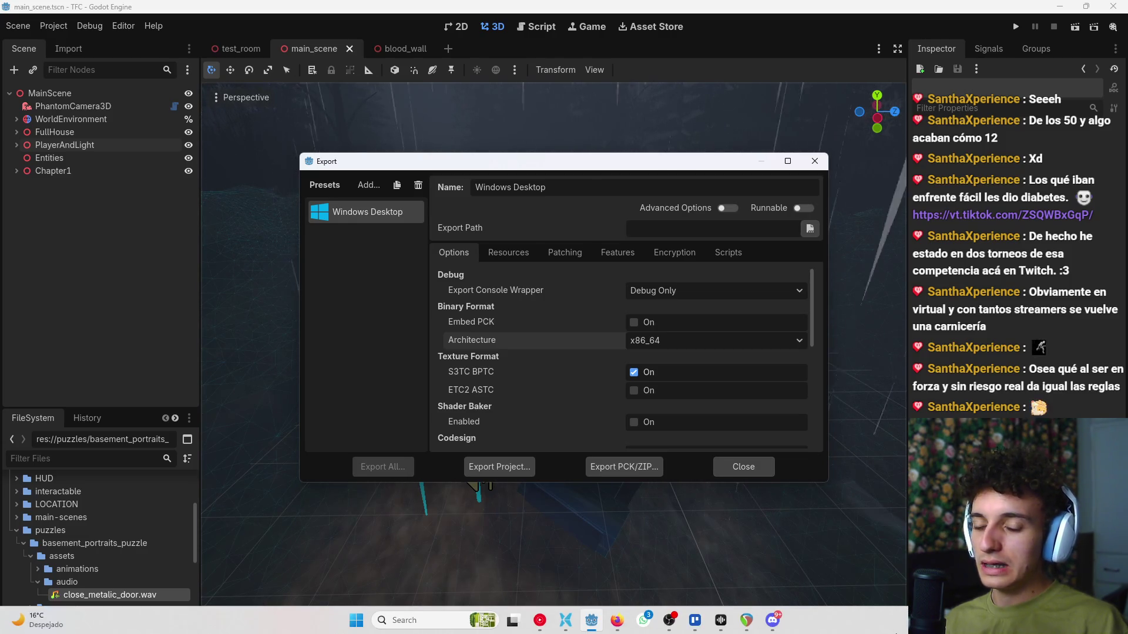
Step: Close the Export dialog and fly the 3D view forward along the forest path
click(739, 471)
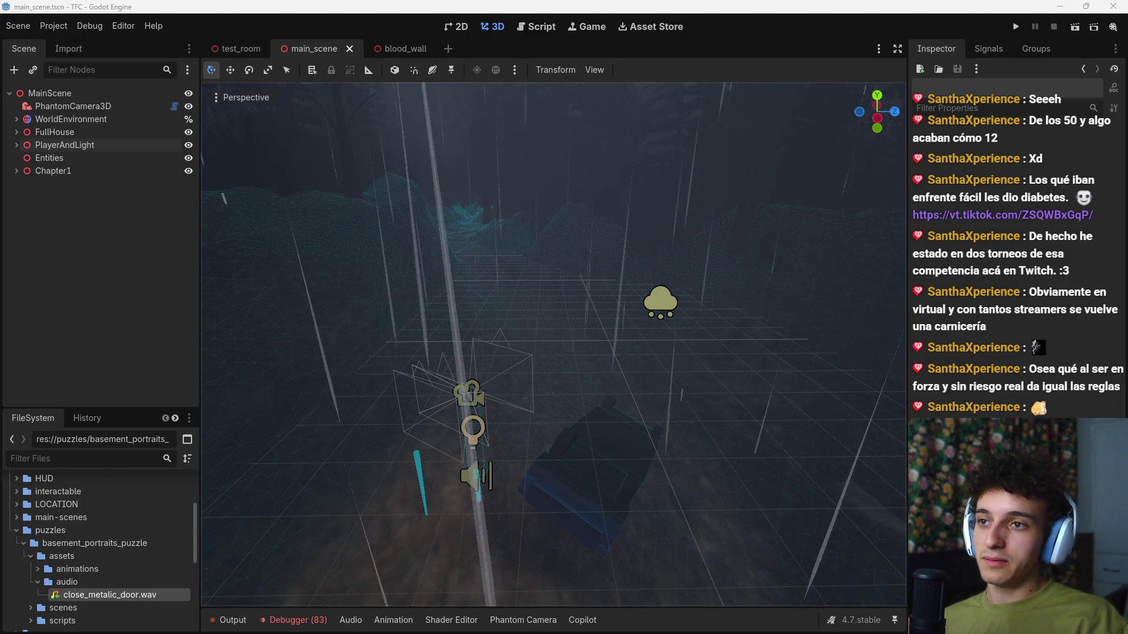
drag(728, 322, 651, 282)
key(w)
scroll(554, 345, up, 3)
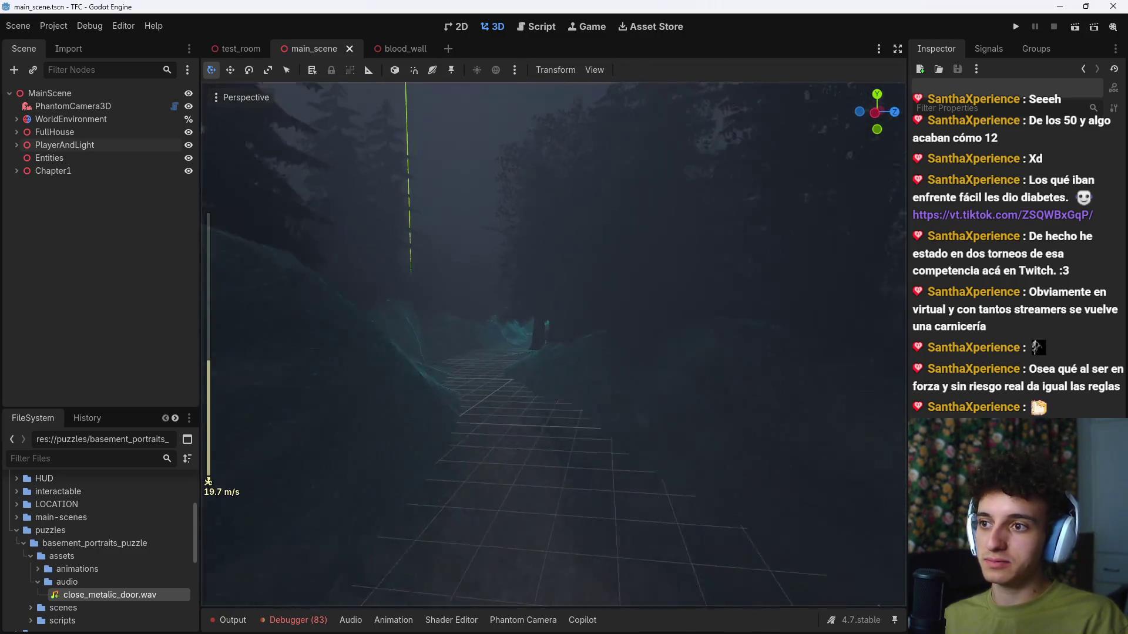